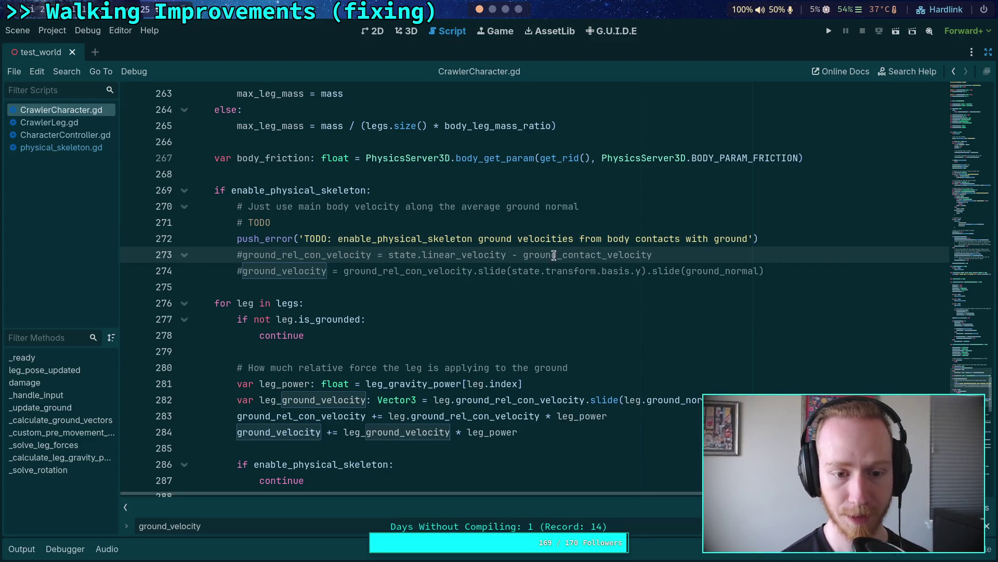
Add a 'return' on new line 275 after the commented velocity lines in the physical-skeleton branch.
left_click(444, 289)
key("ctrl+s")
scroll(450, 290, "down", 1)
scroll(450, 291, "down", 2)
left_click(794, 226)
key("Return")
type("-")
key("BackSpace")
type("return")
Delete the 'if enable_physical_skeleton: continue' lines 287-289 from the leg loop.
scroll(709, 263, "down", 15)
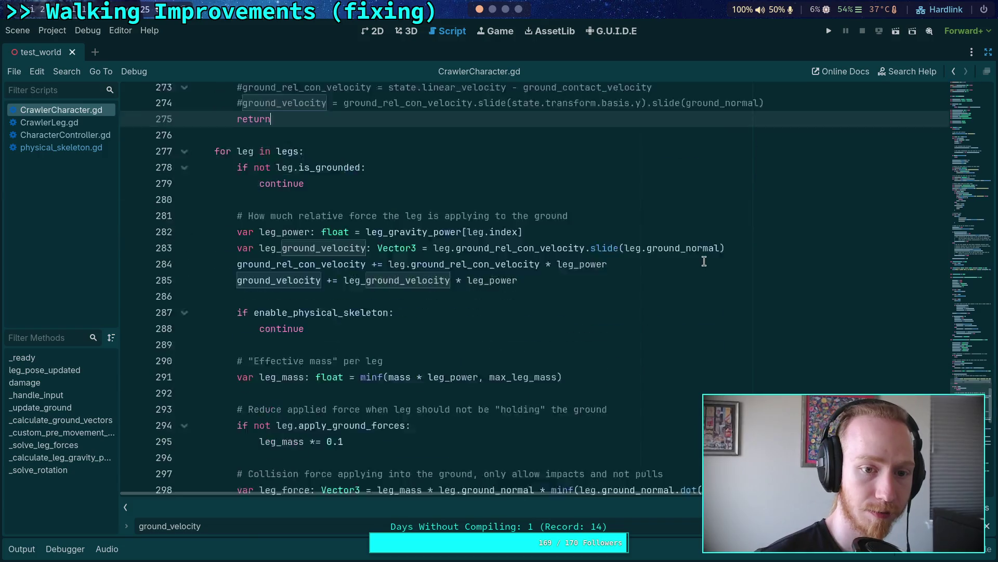
scroll(598, 327, "up", 15)
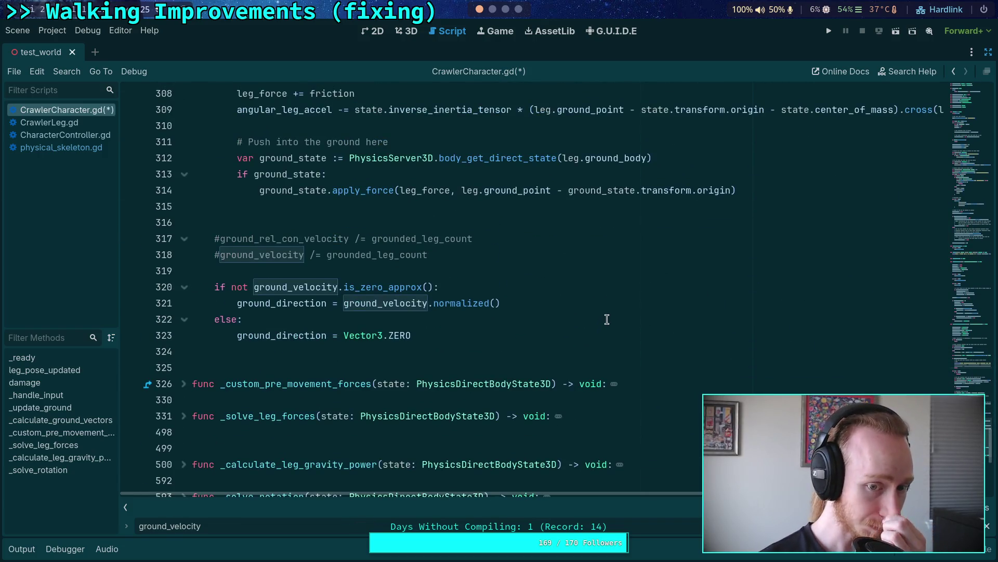
scroll(591, 325, "up", 3)
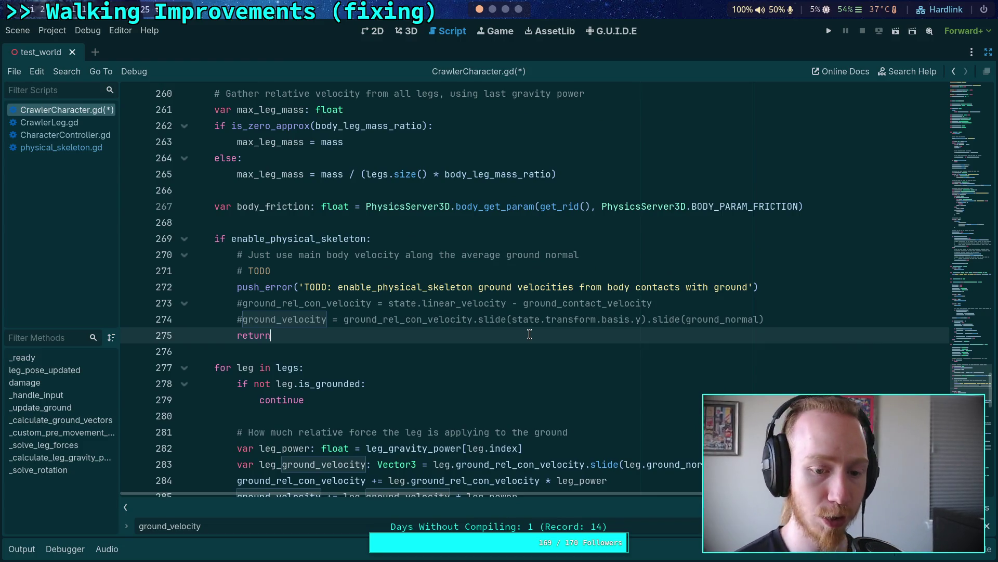
scroll(529, 333, "down", 3)
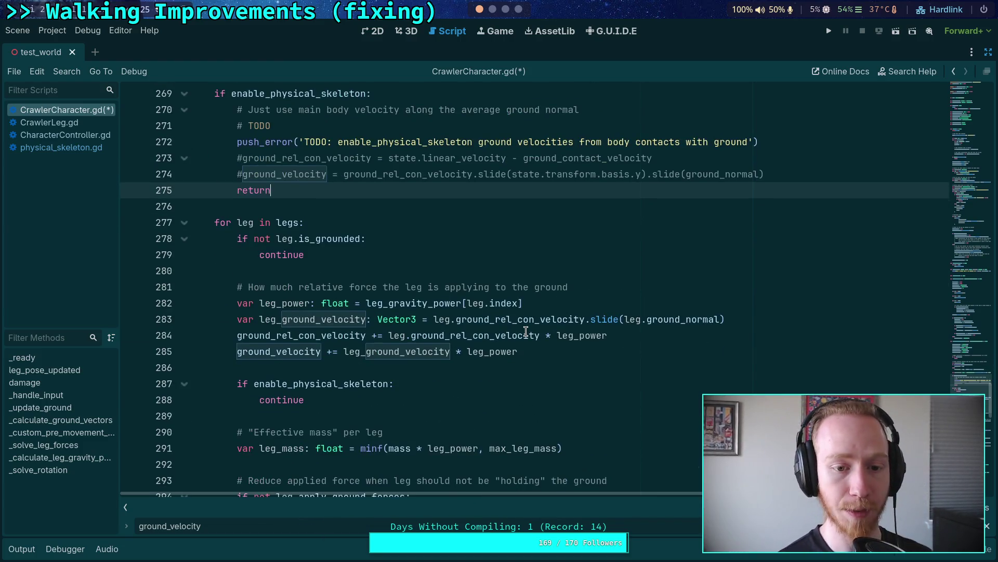
scroll(520, 325, "up", 2)
scroll(500, 321, "down", 3)
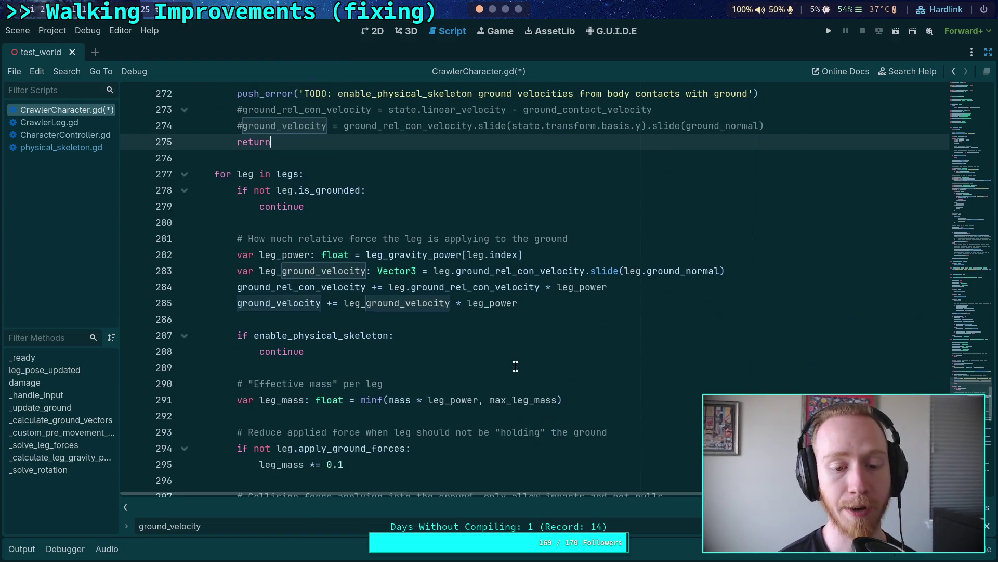
left_click_drag(342, 351, 338, 319)
key("BackSpace")
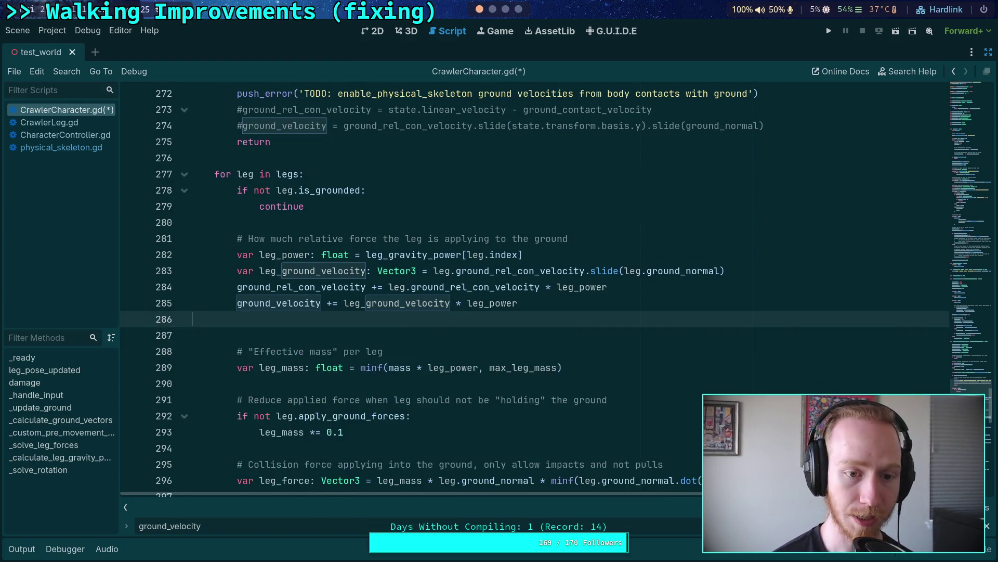
key("BackSpace")
left_click(442, 317)
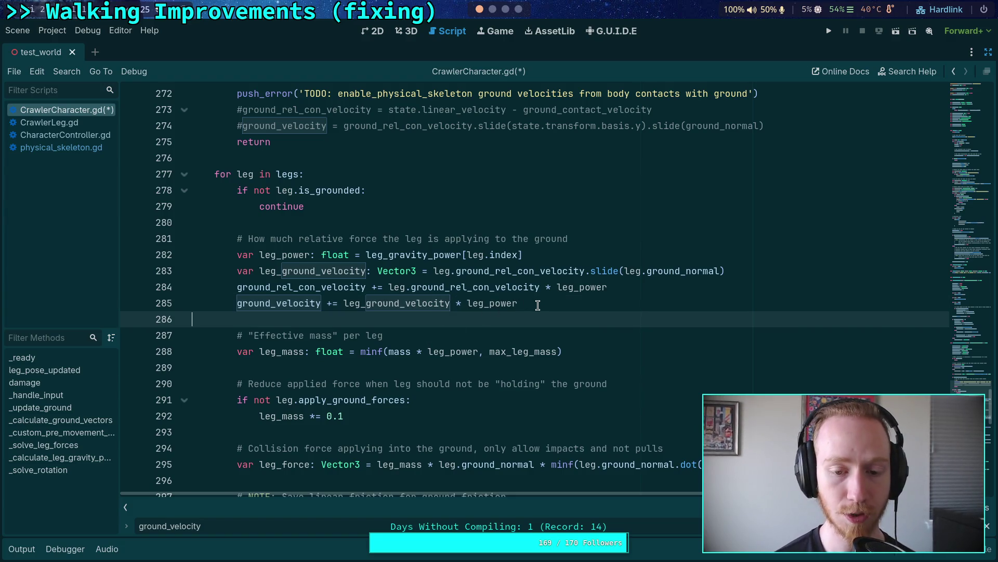
scroll(544, 309, "up", 2)
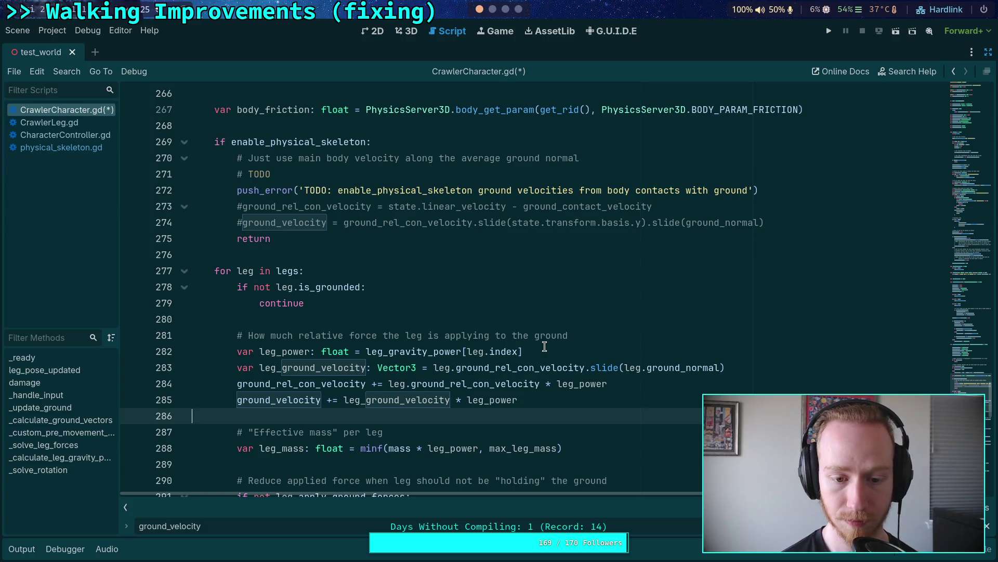
Append .slide(state.transform.basis.y) to leg.ground_rel_con_velocity on line 283.
double_click(523, 367)
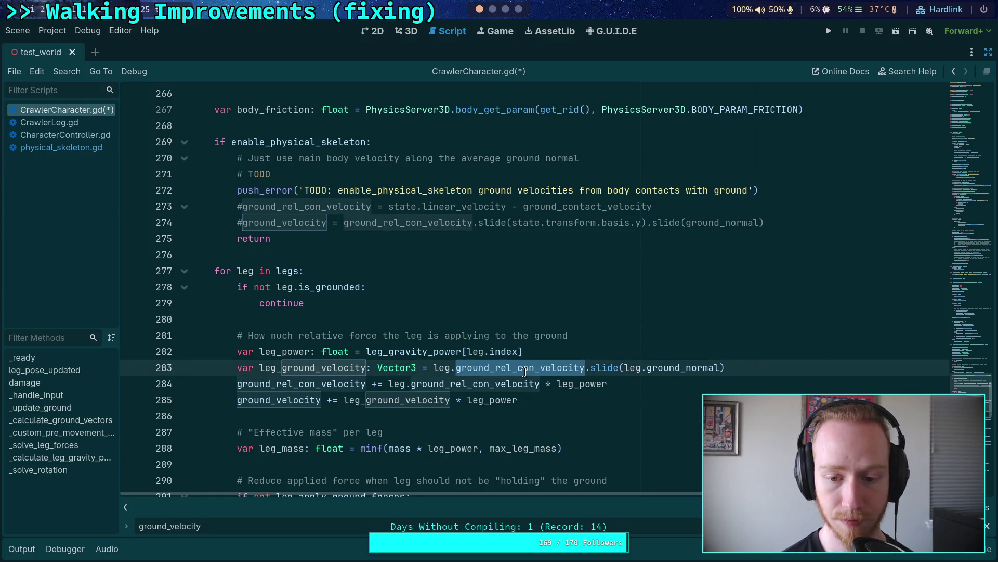
left_click(585, 367)
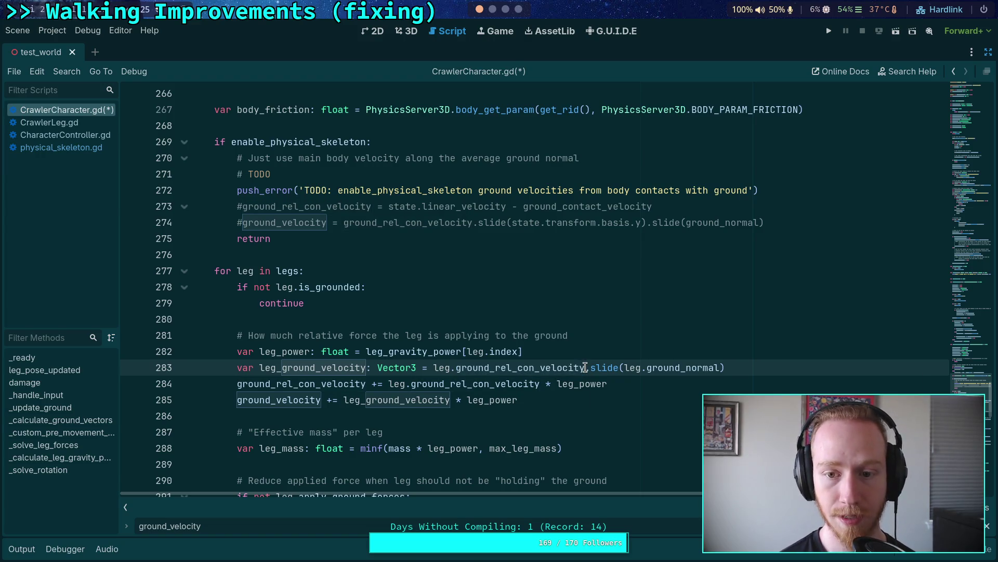
mouse_move(585, 367)
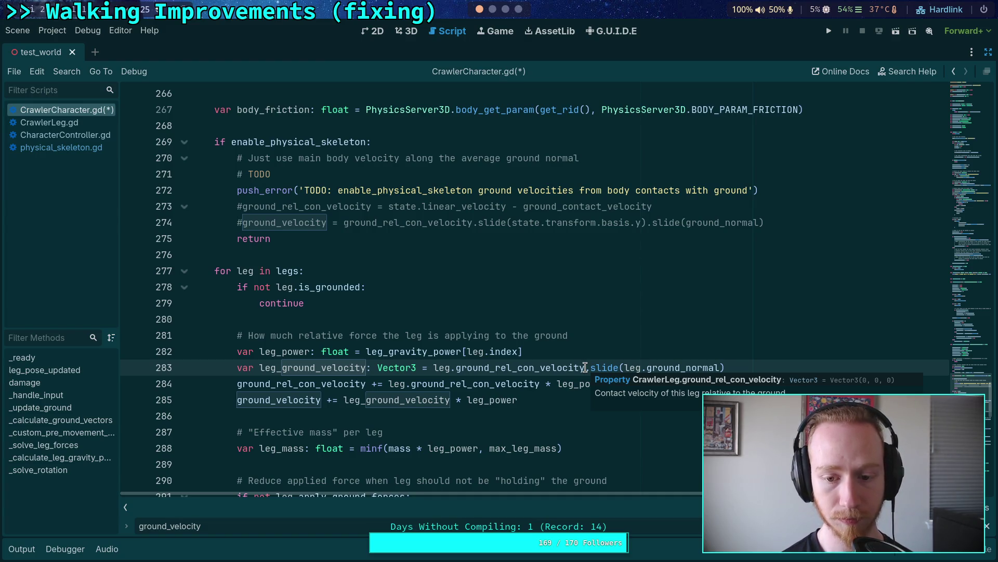
type(".")
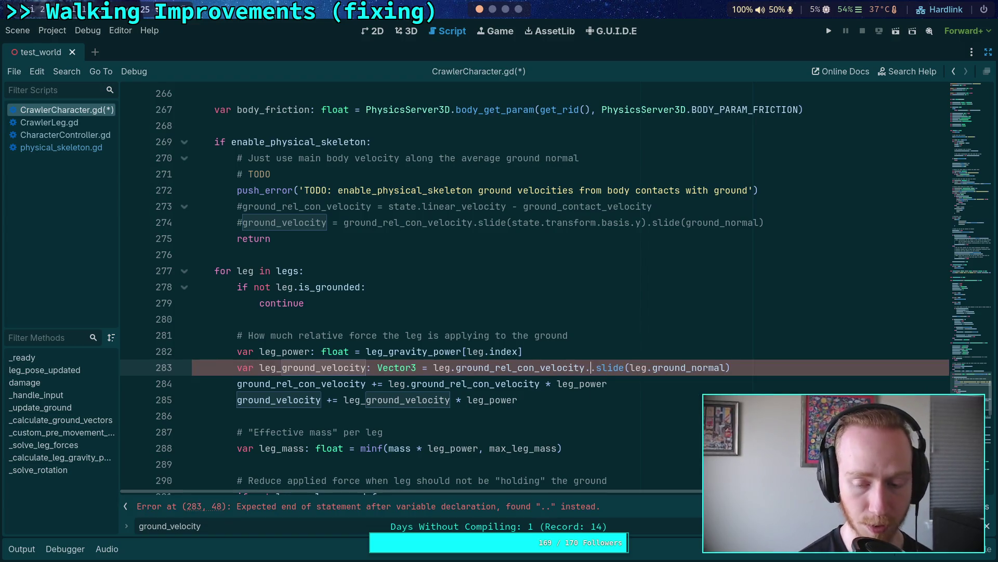
type("slid")
key("Return")
type("state.")
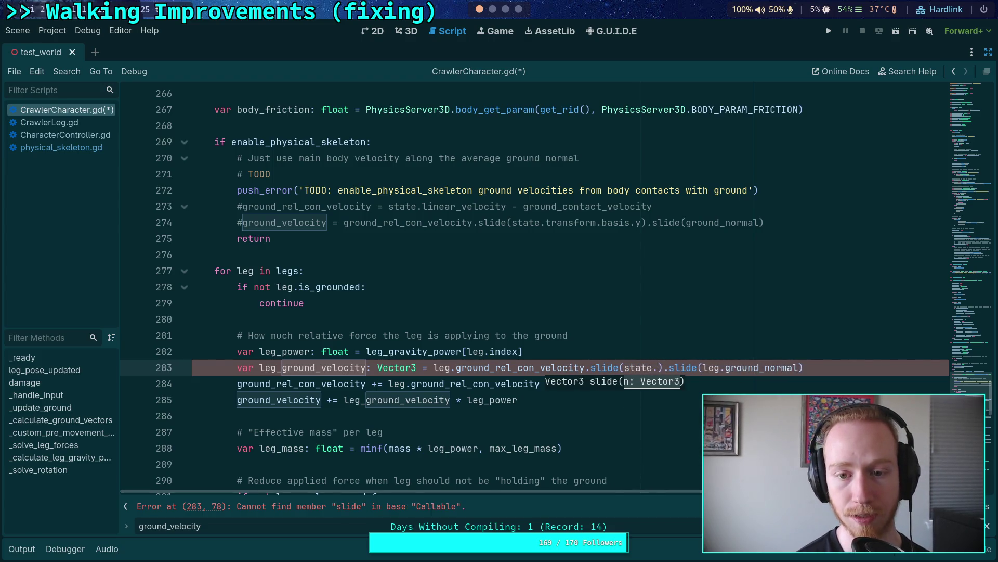
type("transform.basis.")
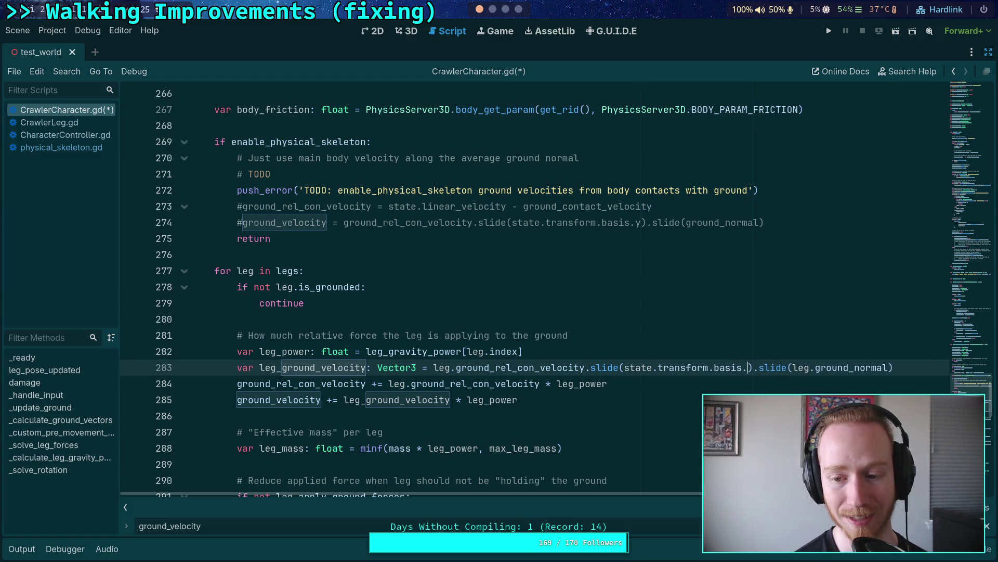
type("y")
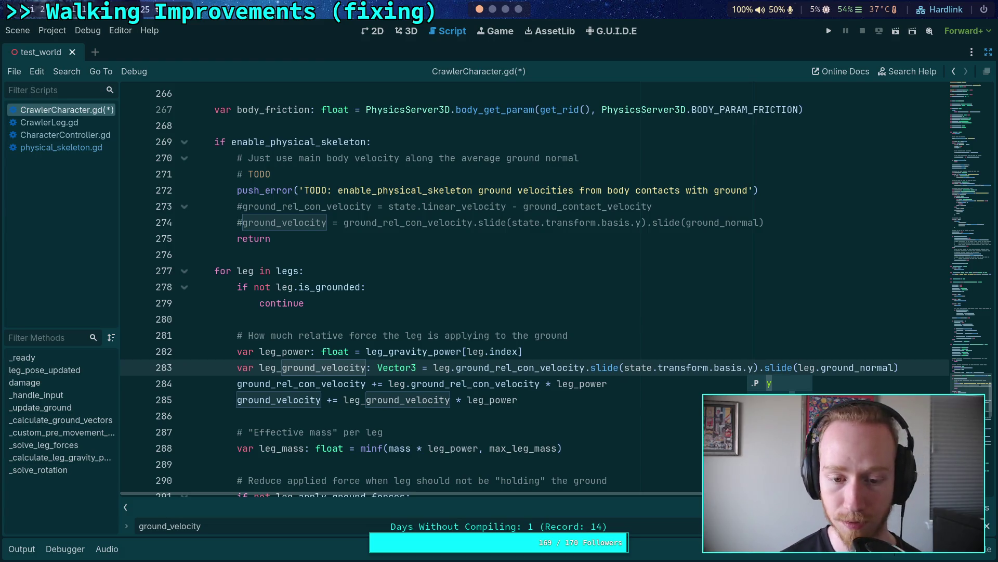
left_click(586, 385)
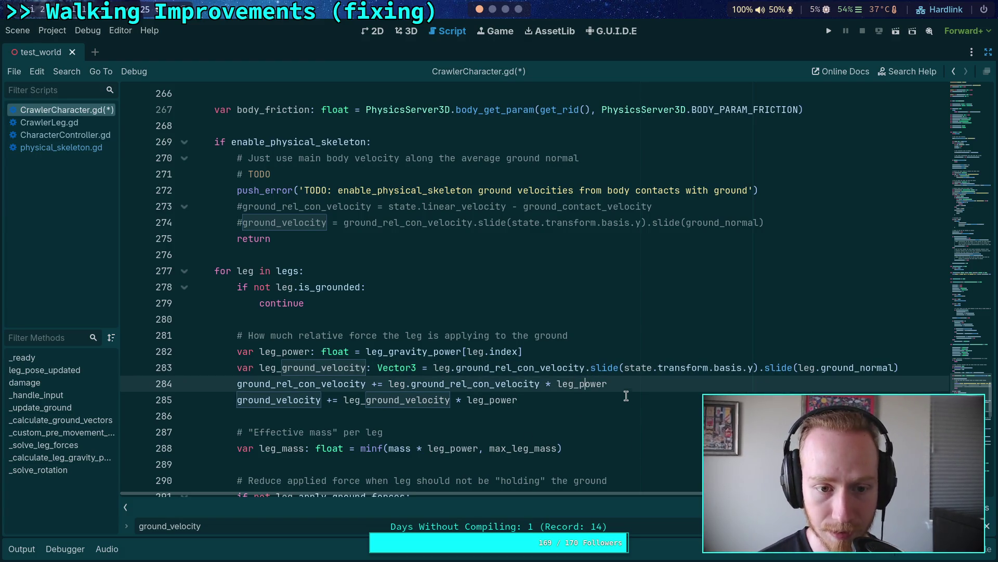
left_click_drag(911, 368, 430, 368)
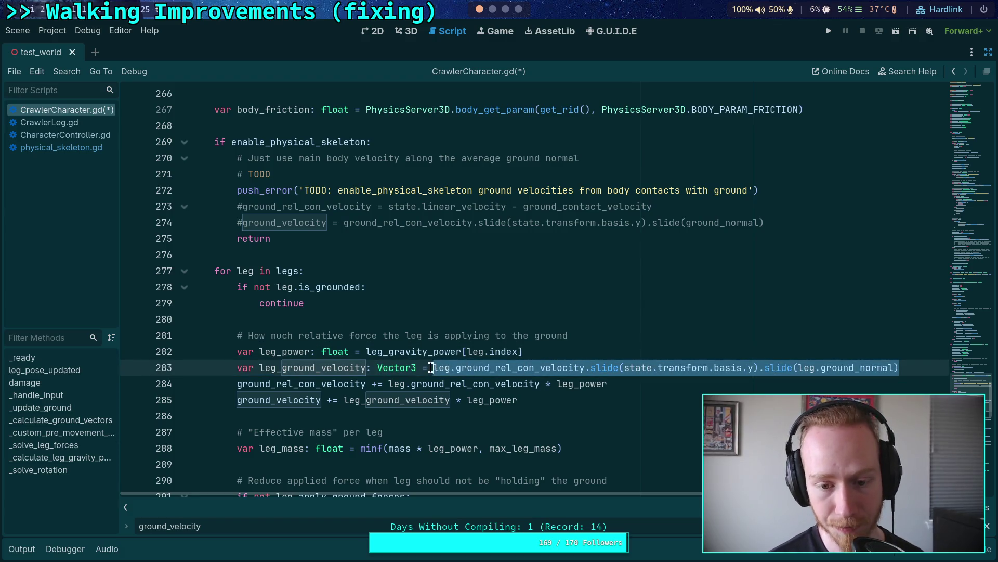
left_click(642, 350)
left_click(910, 366)
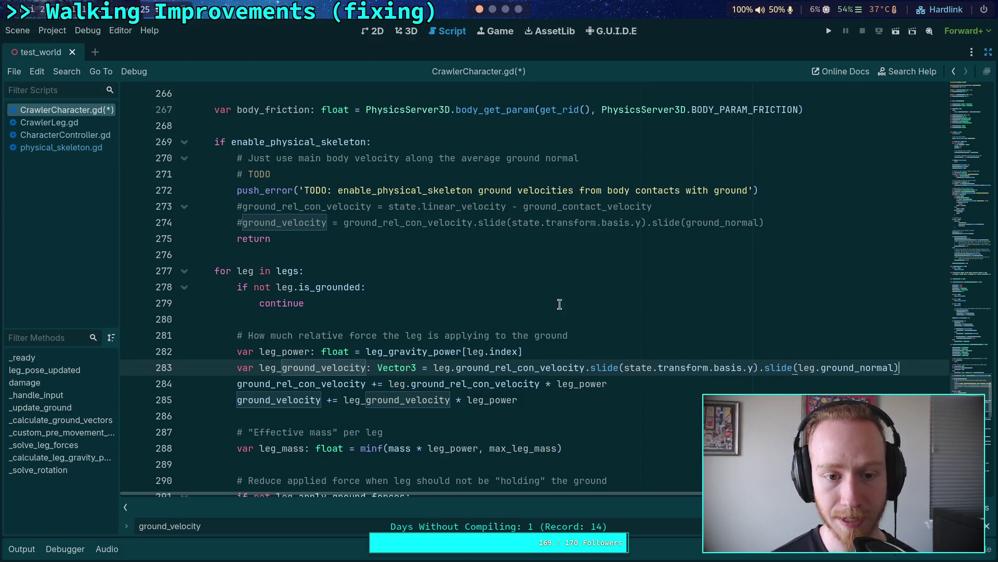
left_click(649, 385)
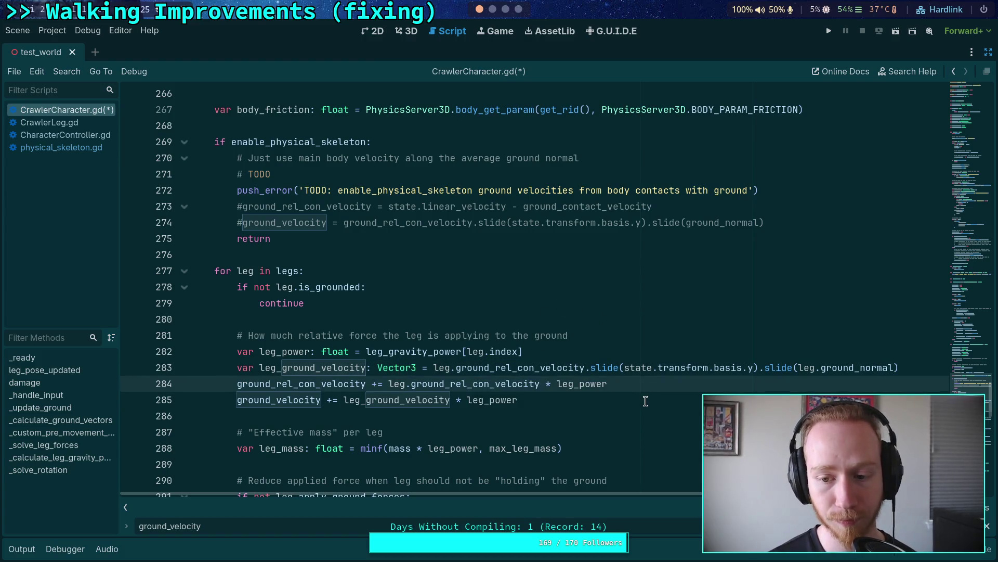
left_click(515, 371)
left_click(620, 368)
left_click_drag(622, 369, 900, 369)
double_click(497, 367)
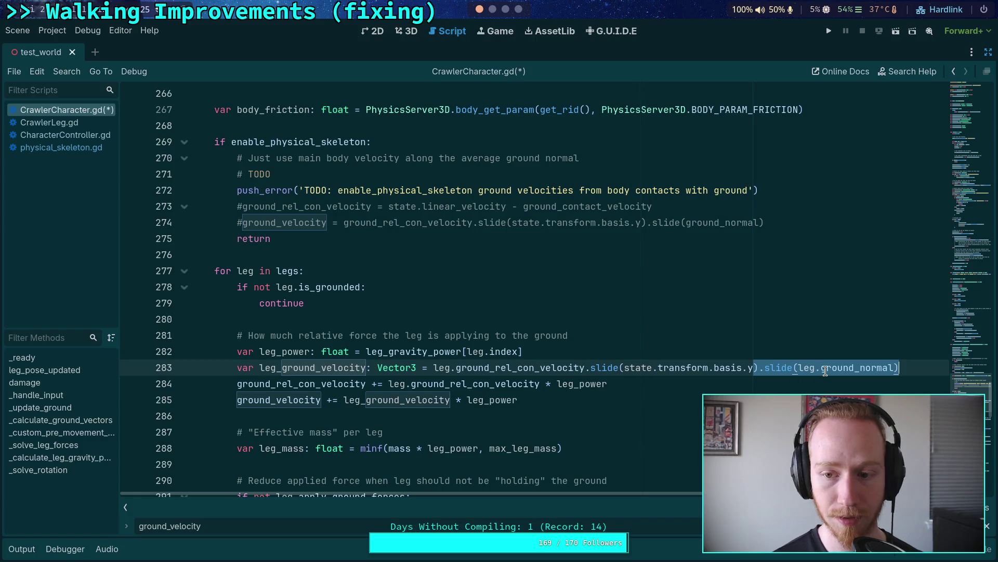
left_click(734, 353)
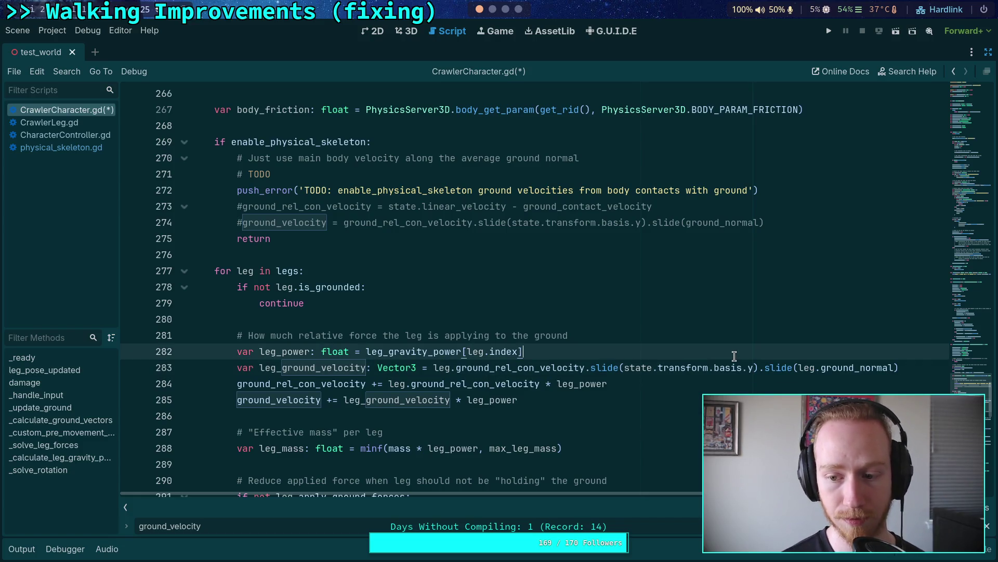
left_click(730, 384)
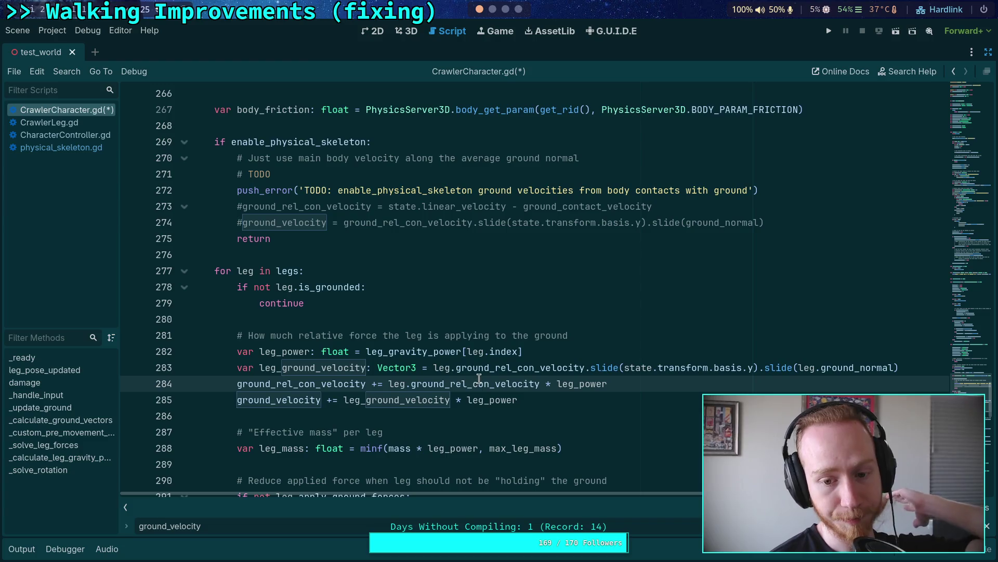
mouse_move(479, 378)
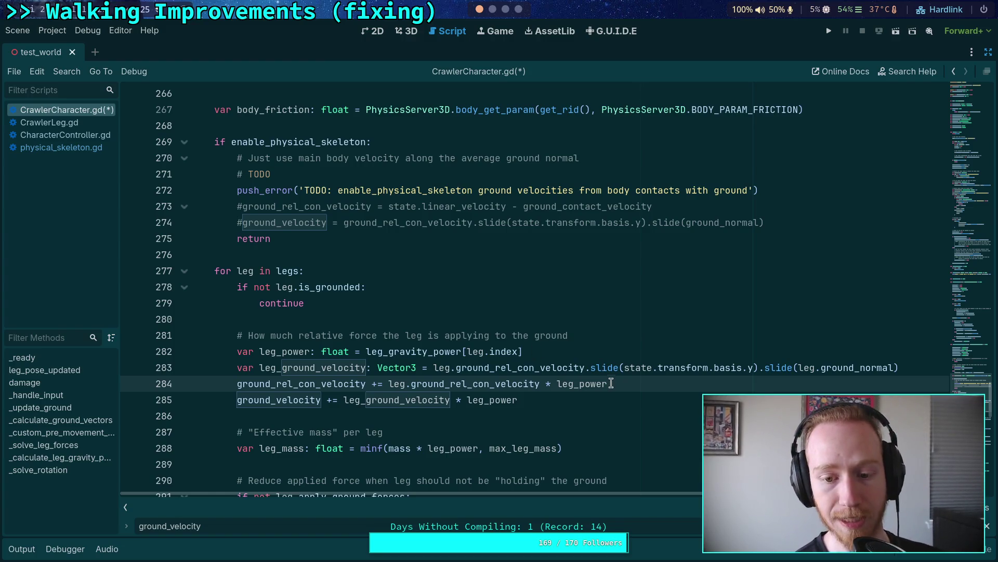
left_click(582, 401)
double_click(303, 385)
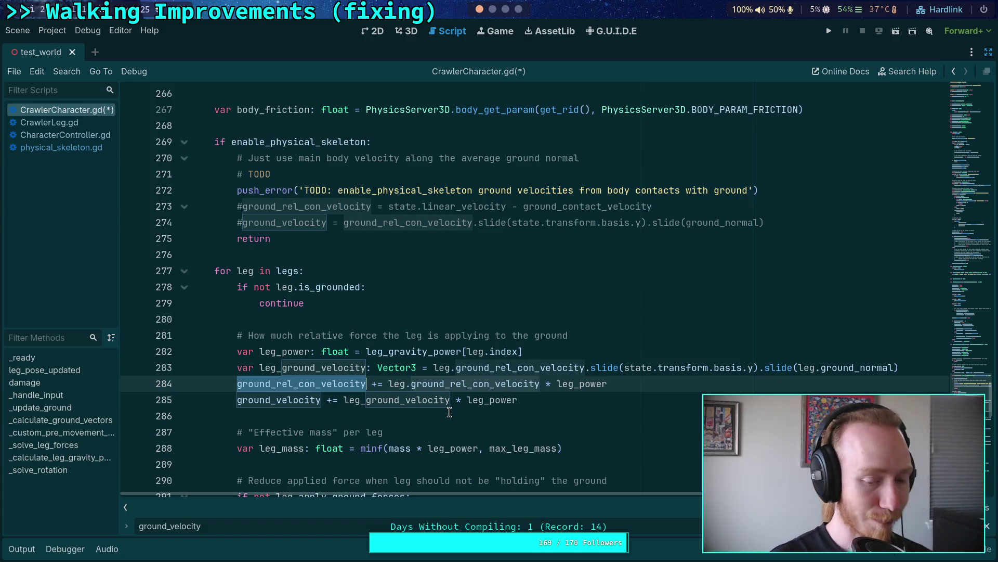
double_click(299, 400)
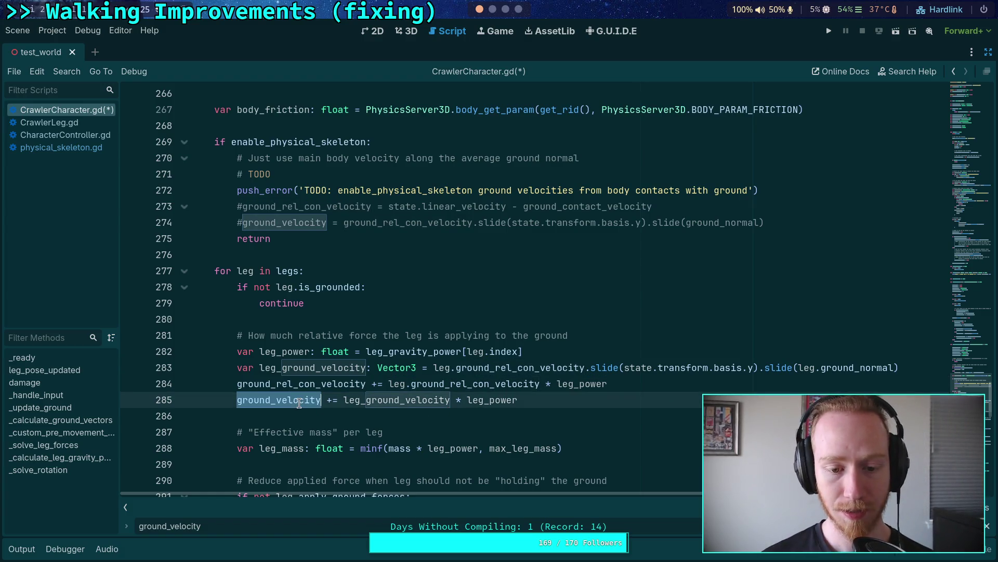
double_click(437, 400)
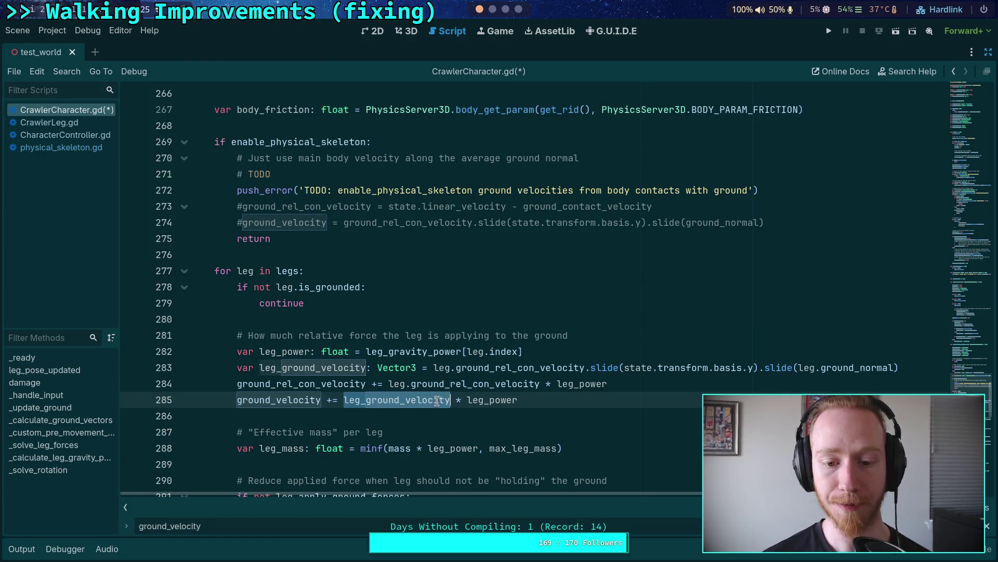
double_click(504, 400)
scroll(389, 422, "down", 1)
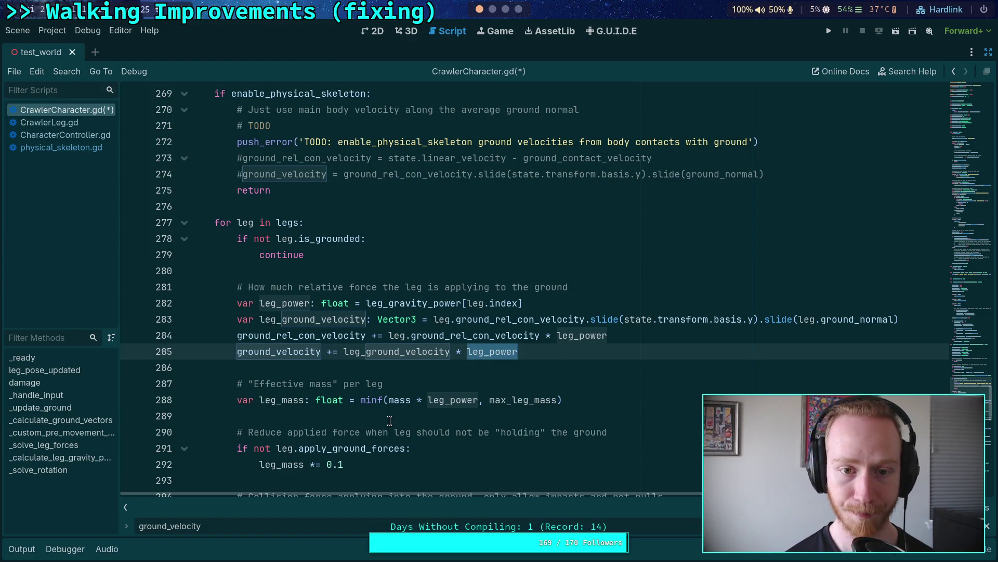
scroll(405, 391, "down", 1)
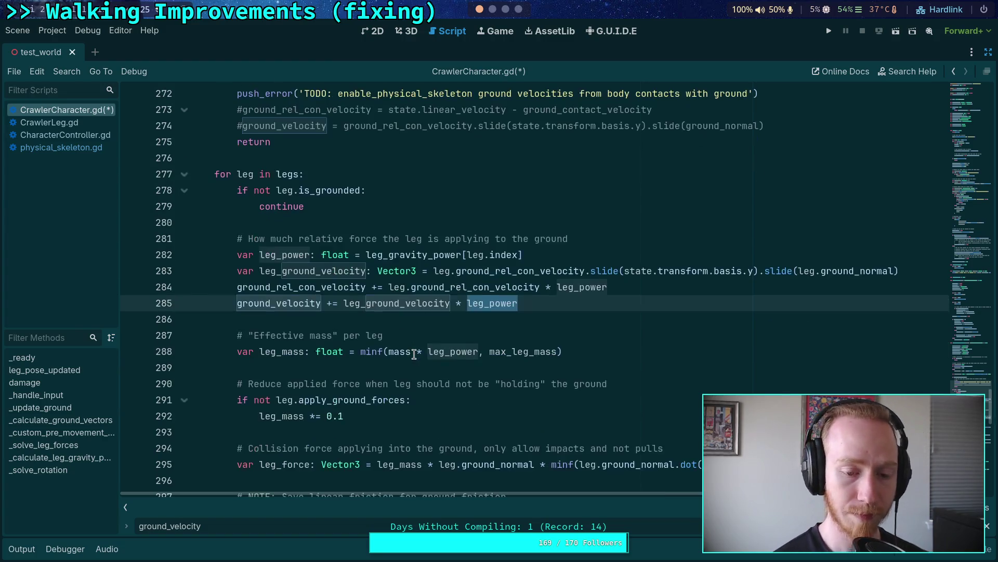
Delete the commented '#ground_rel_con_velocity /= grounded_leg_count' lines 313-315 below the apply_force block.
scroll(411, 362, "down", 4)
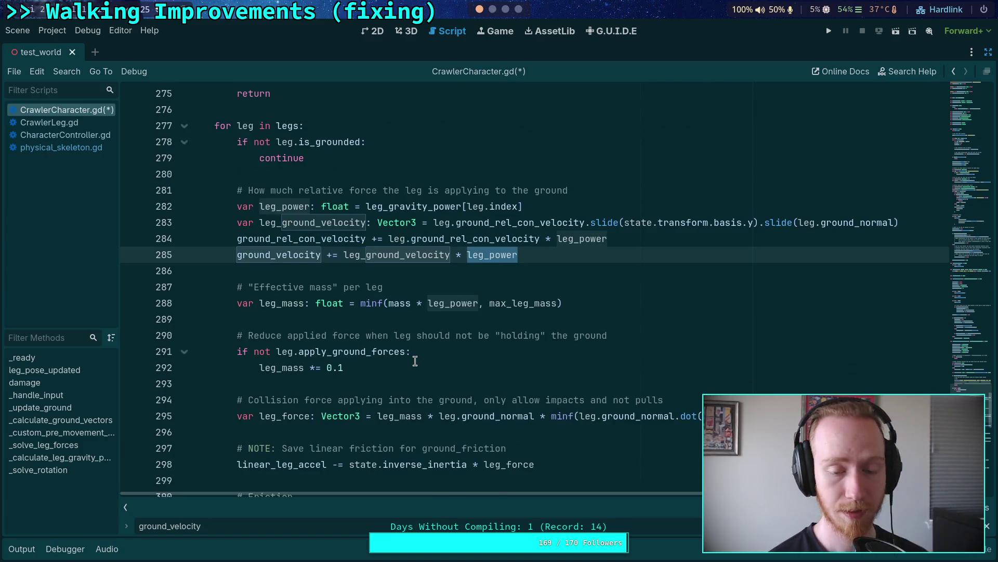
scroll(408, 369, "down", 2)
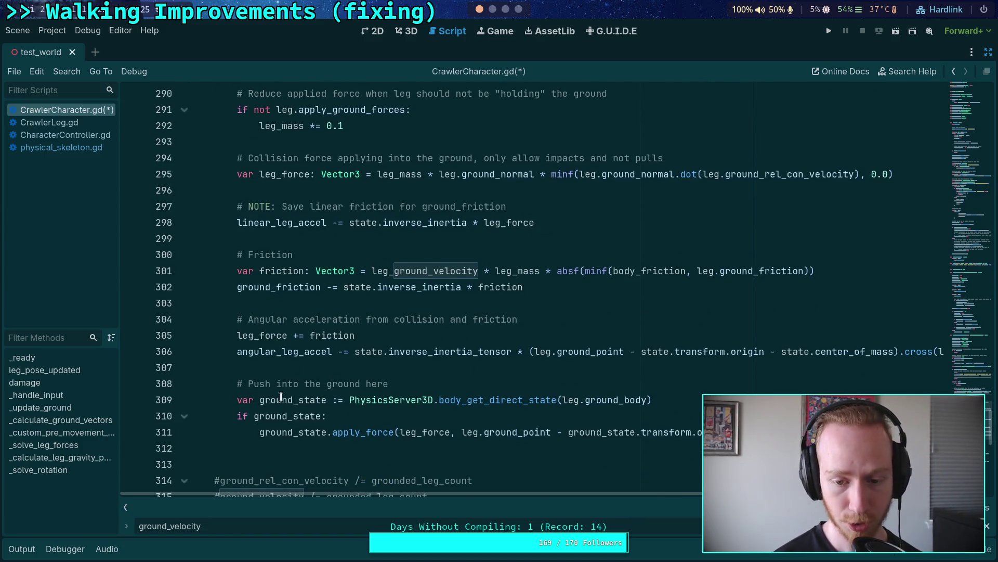
left_click(414, 368)
scroll(413, 368, "down", 2)
left_click_drag(699, 346, 331, 222)
mouse_move(428, 400)
left_mouse_down()
mouse_move(416, 383)
mouse_move(427, 364)
left_mouse_up()
key("BackSpace")
key("BackSpace")
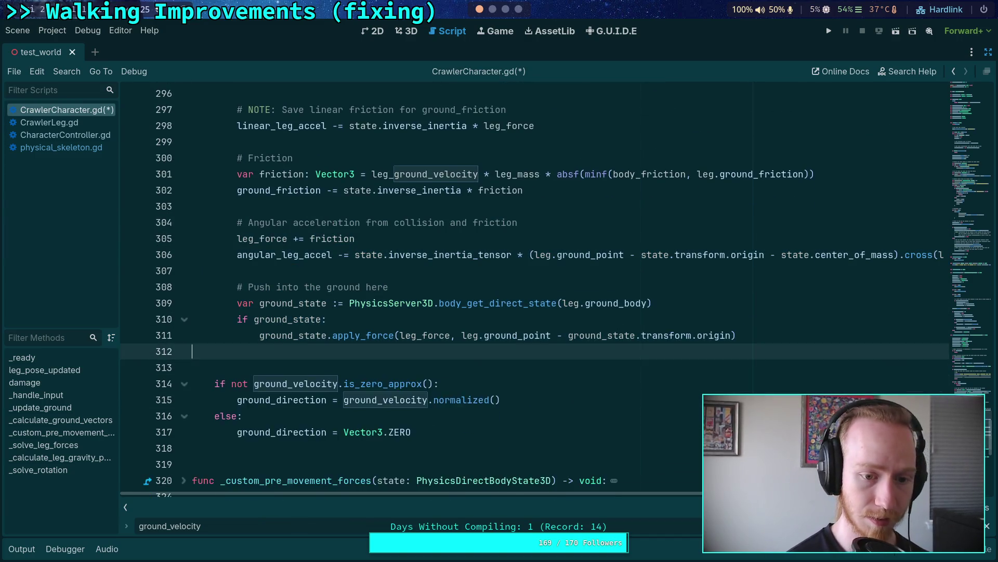
scroll(310, 367, "up", 1)
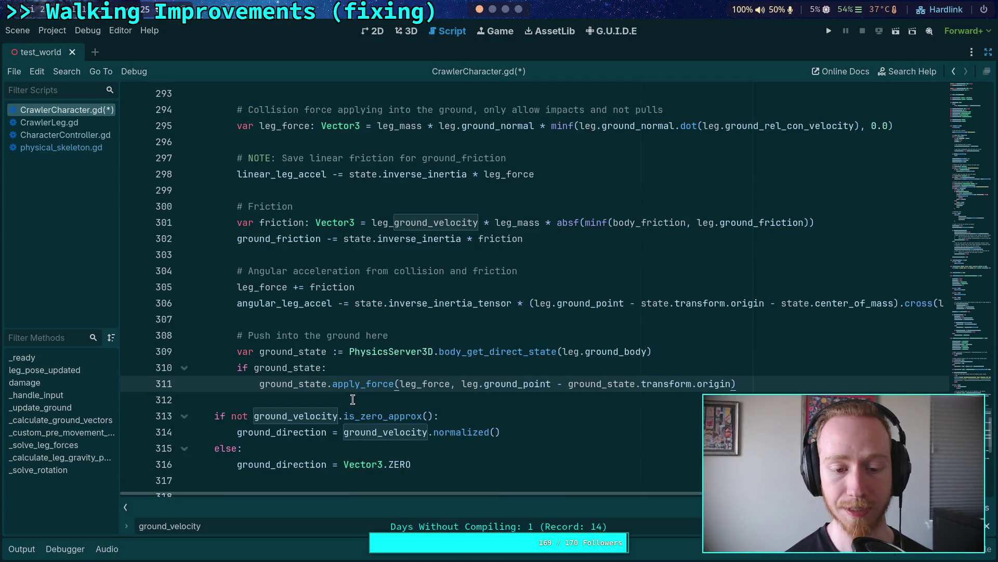
double_click(322, 416)
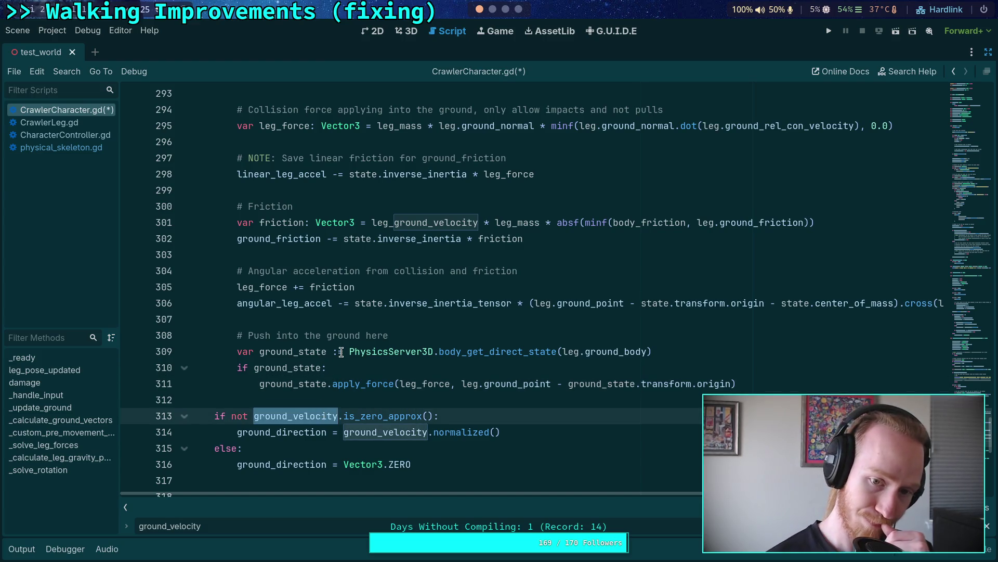
left_click(337, 324)
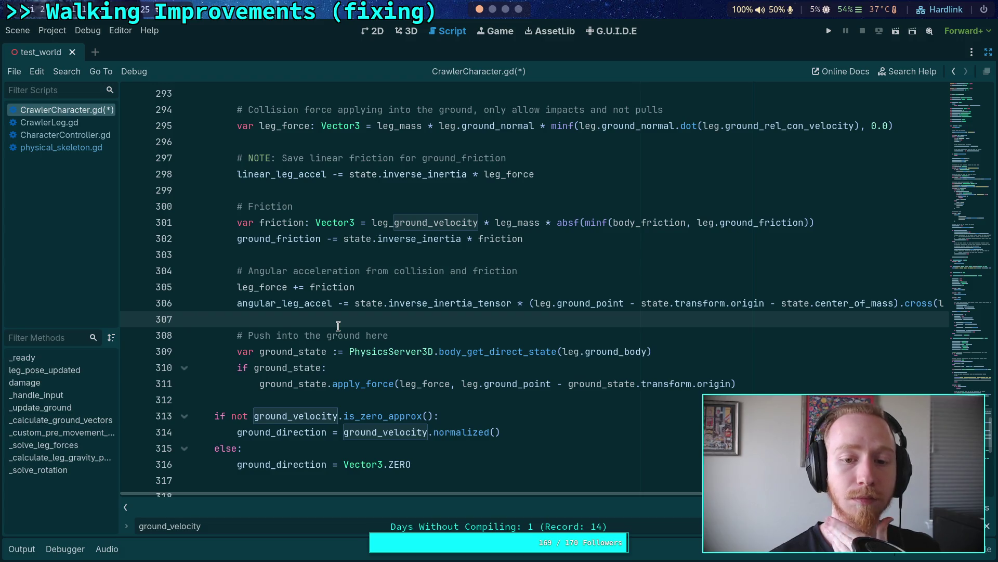
scroll(338, 326, "up", 9)
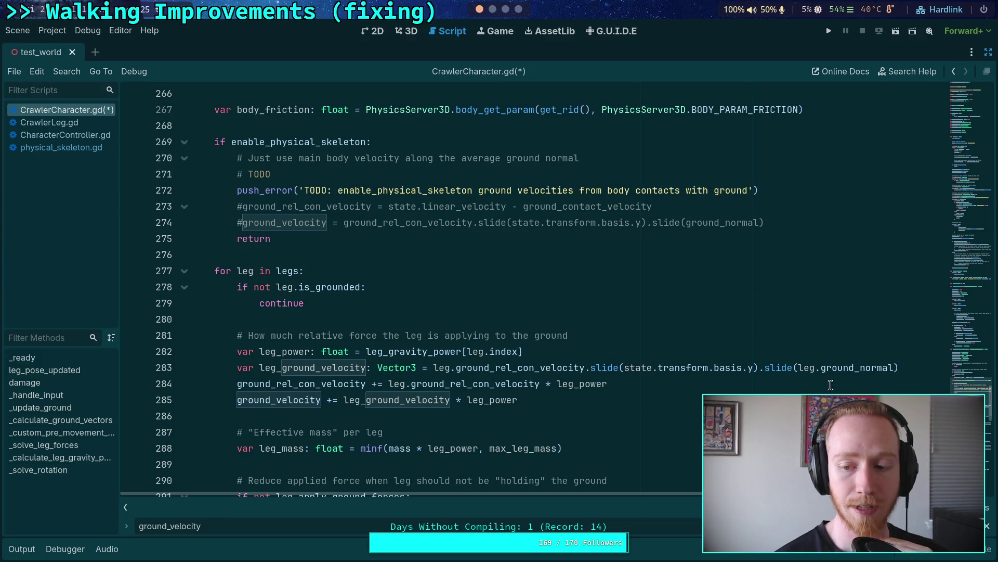
Save CrawlerCharacter.gd.
left_click(899, 368)
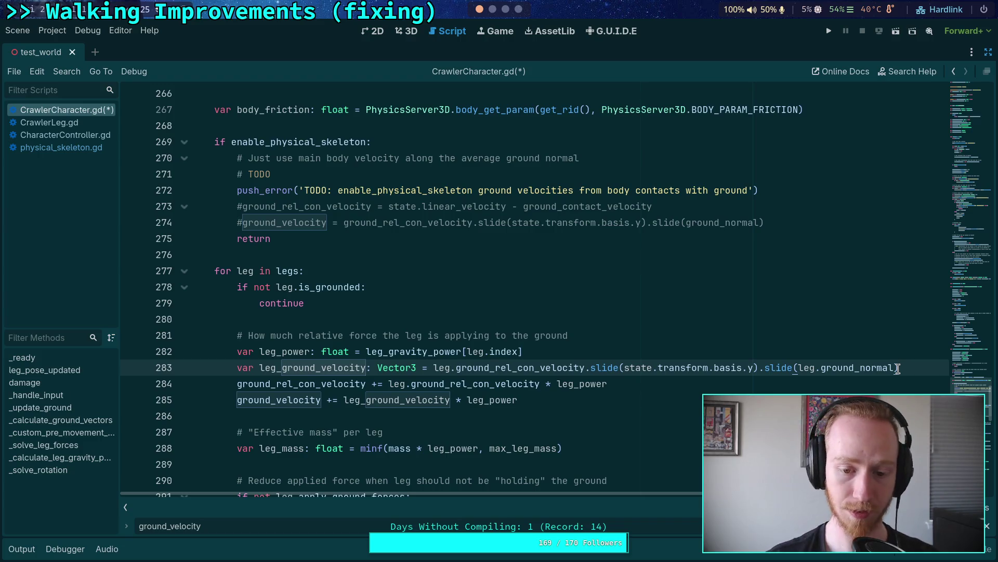
left_click(530, 416)
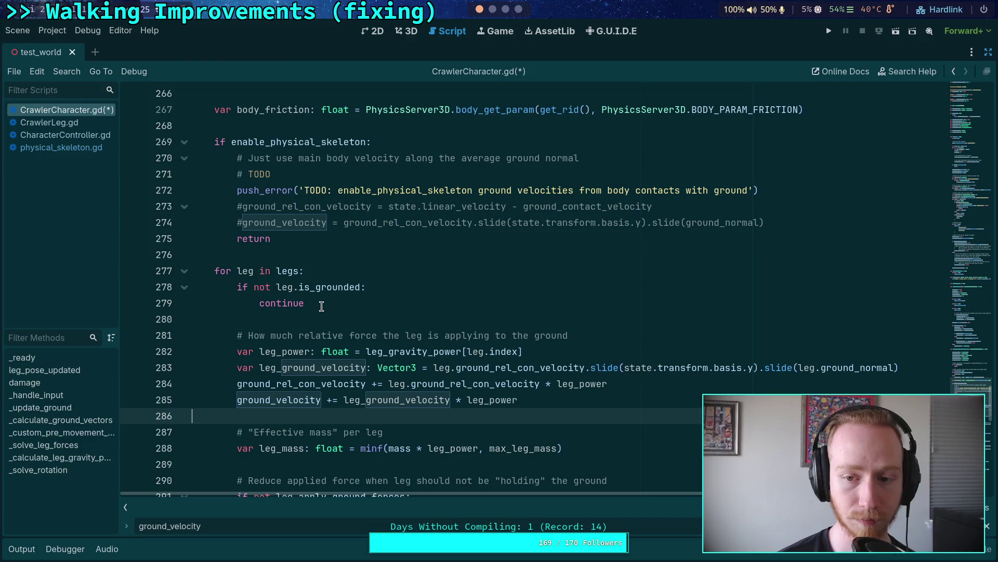
key("ctrl+s")
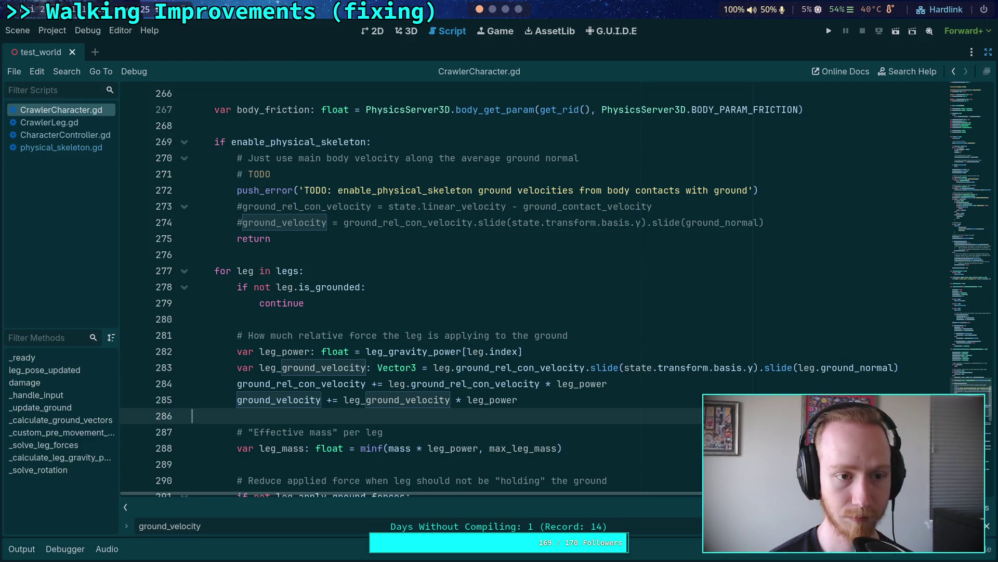
Review the leg force code and uses of leg_mass, then switch to CrawlerLeg.gd.
scroll(322, 306, "down", 3)
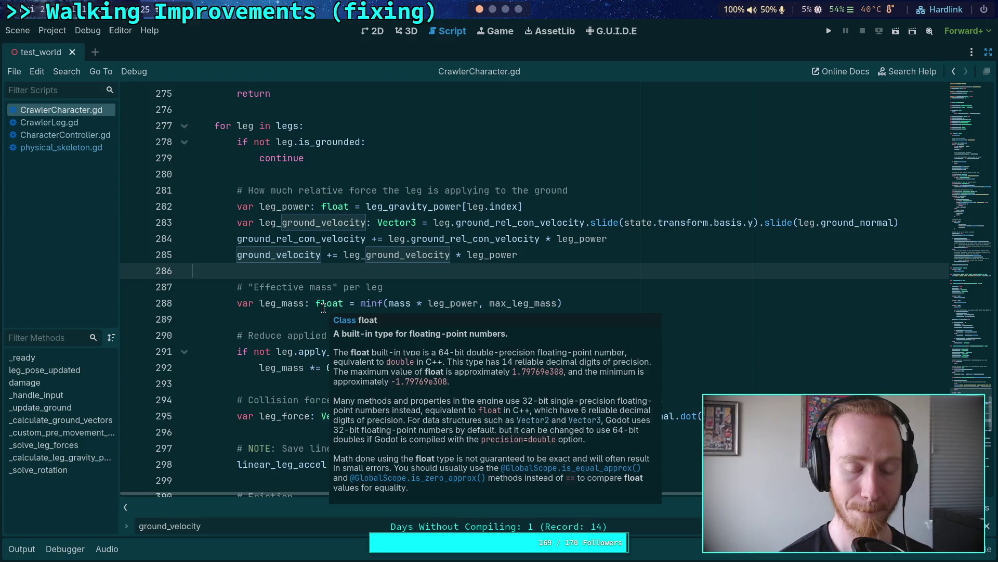
left_click(307, 324)
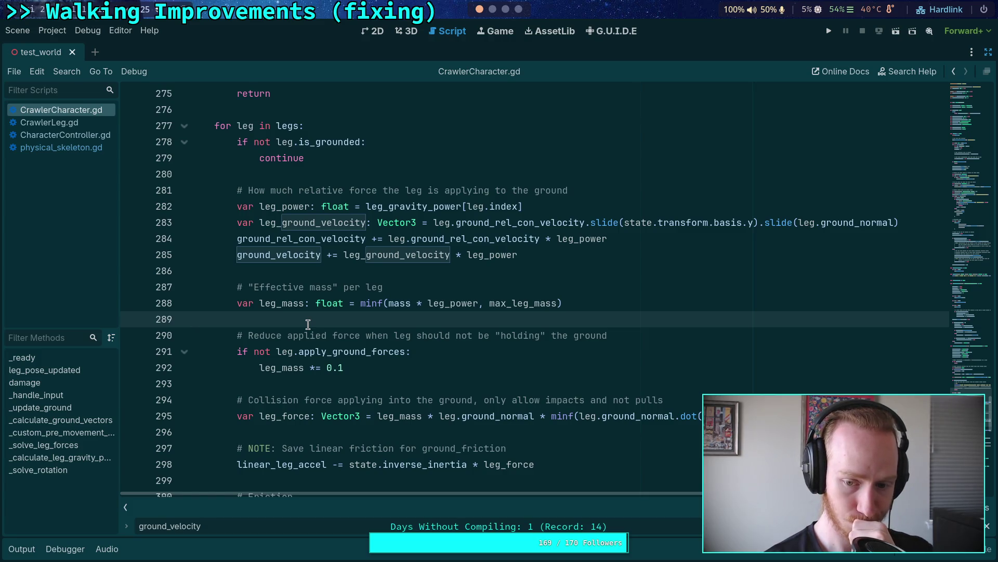
scroll(308, 324, "down", 1)
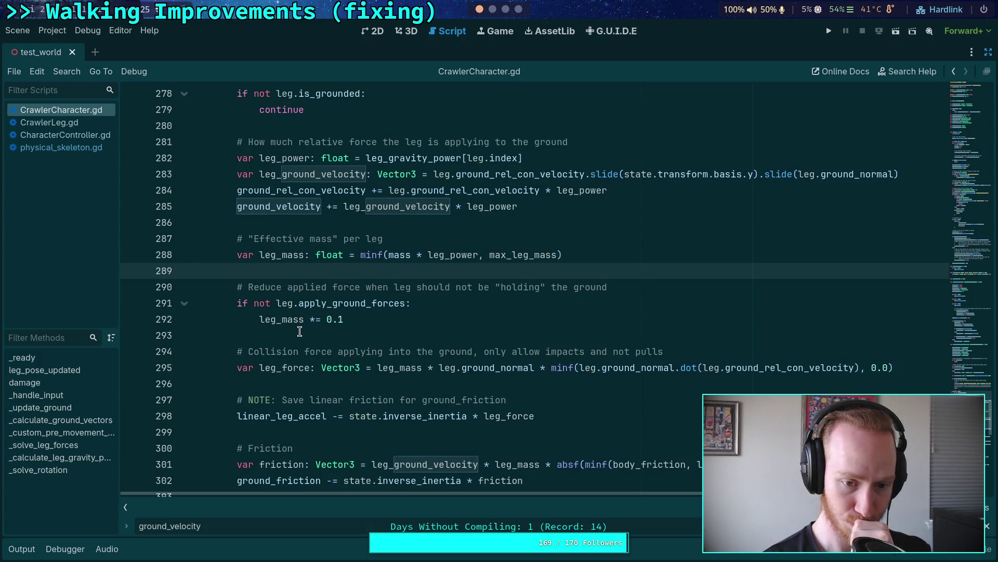
left_click(300, 337)
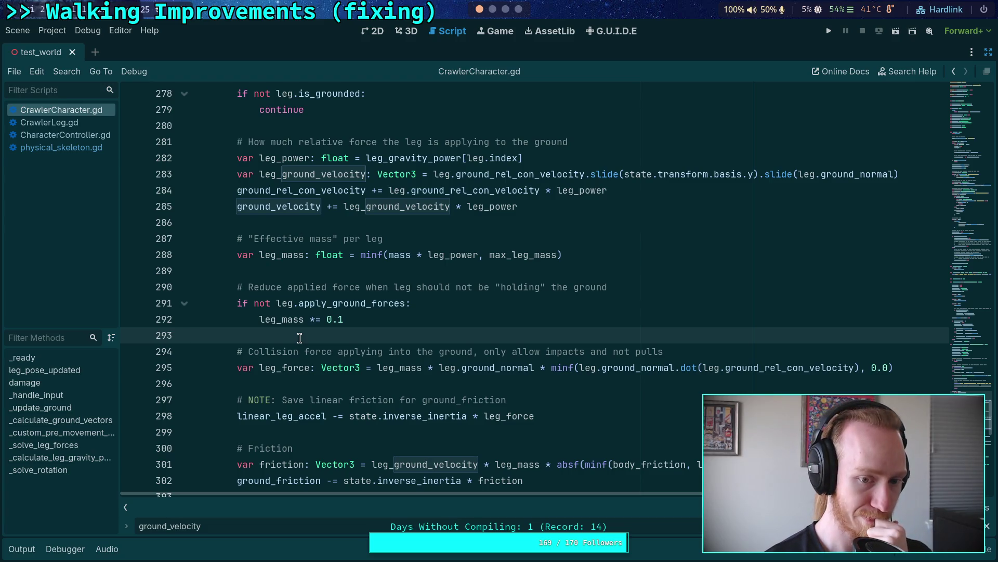
scroll(300, 338, "down", 1)
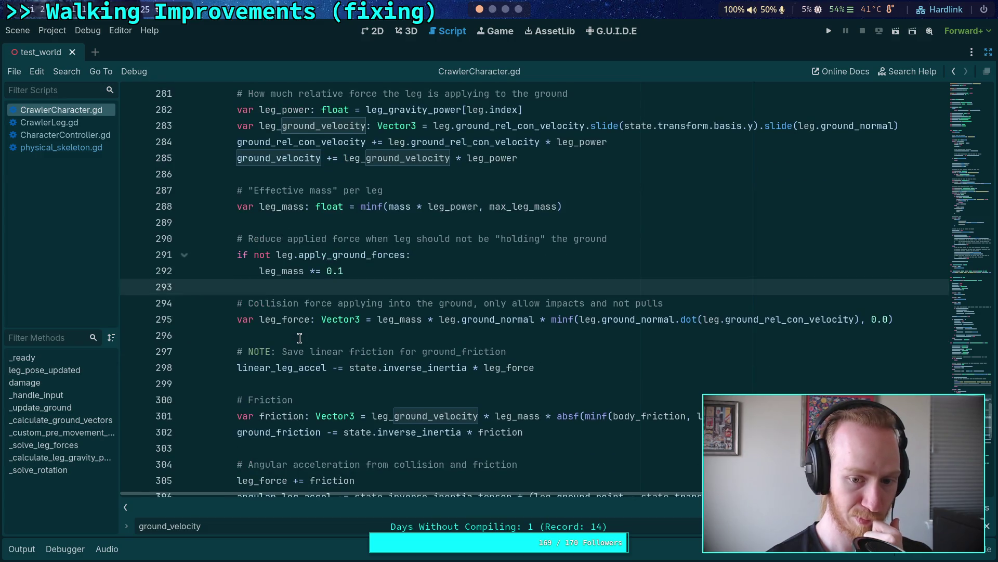
scroll(300, 338, "up", 3)
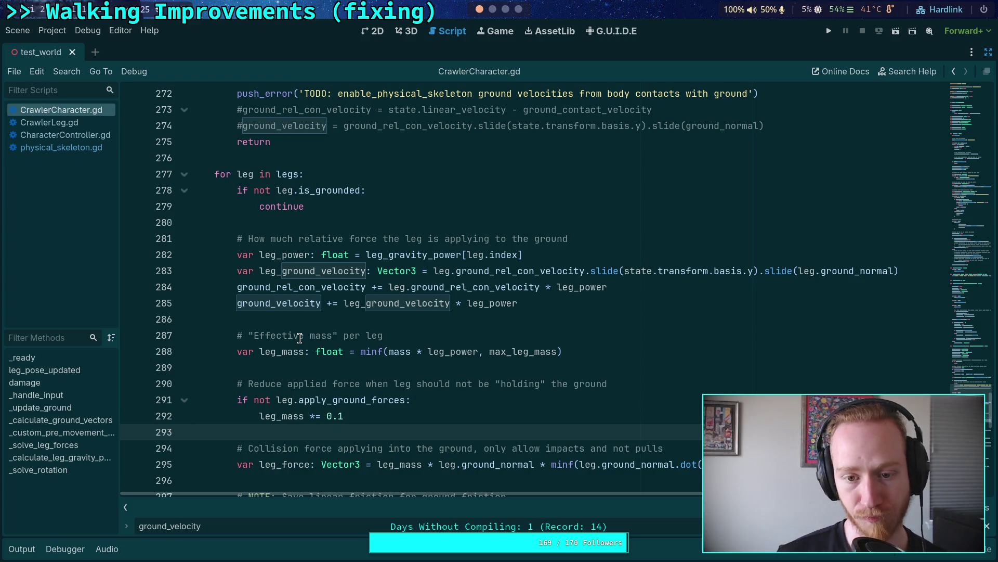
scroll(276, 318, "down", 3)
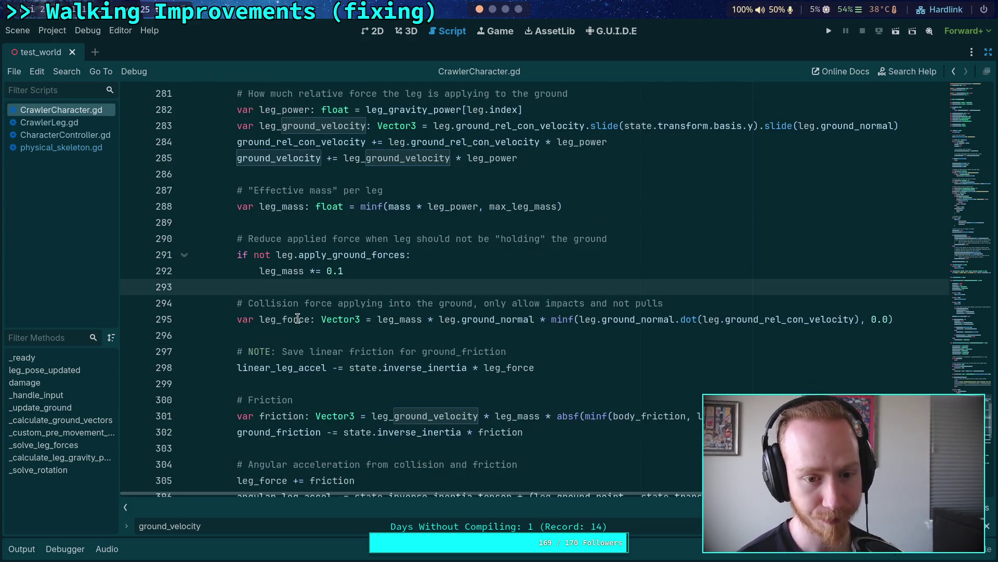
double_click(292, 207)
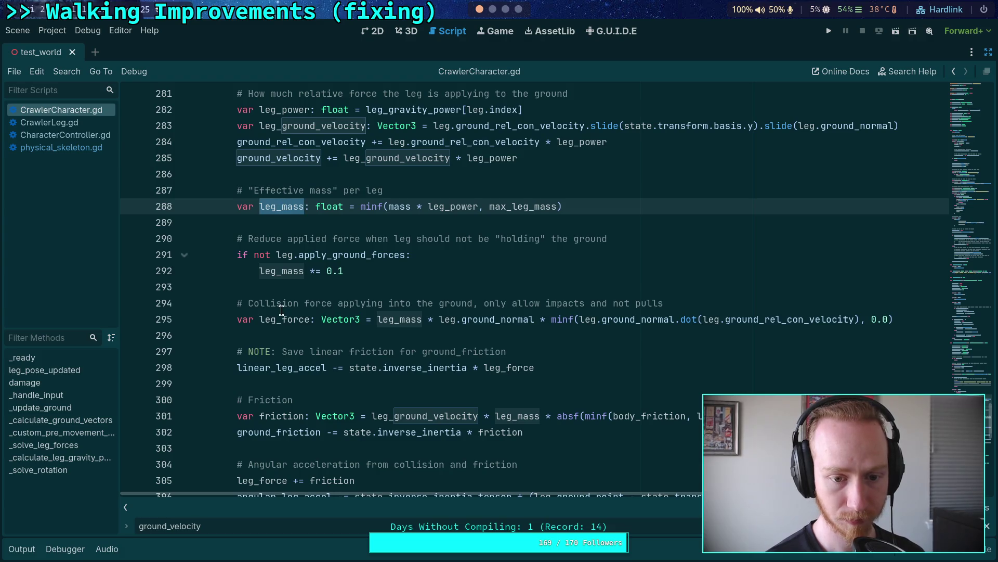
scroll(266, 281, "up", 2)
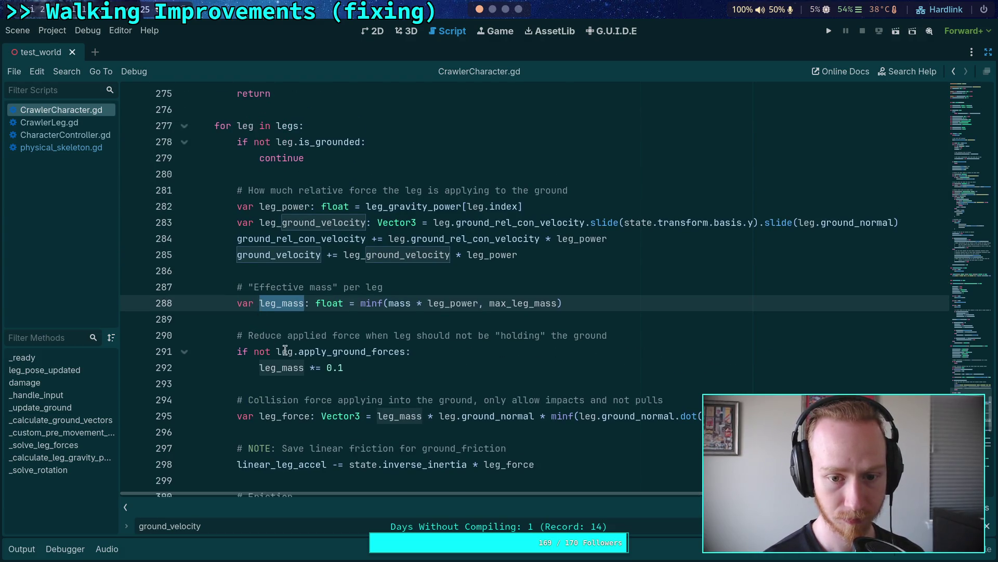
mouse_move(317, 348)
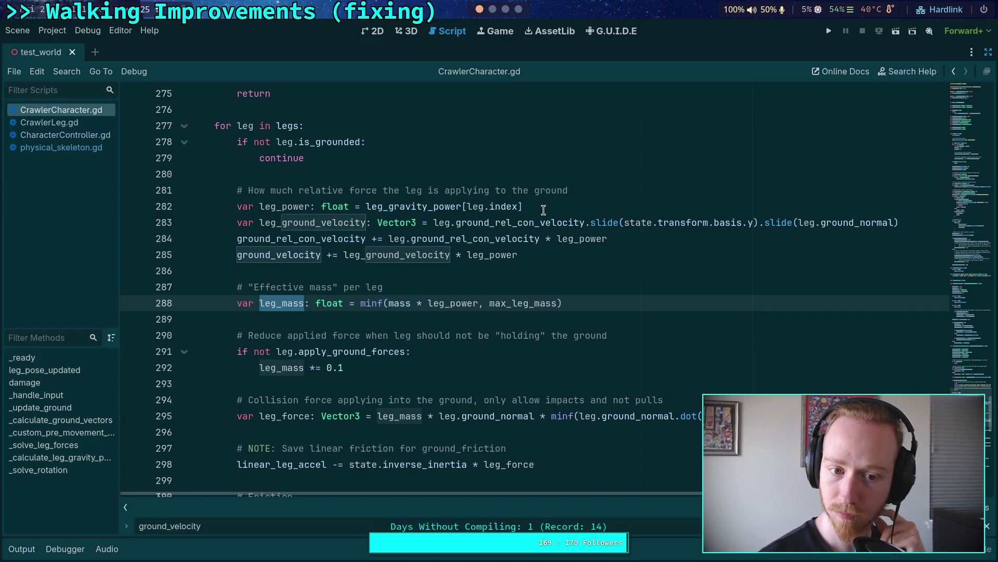
scroll(543, 209, "down", 6)
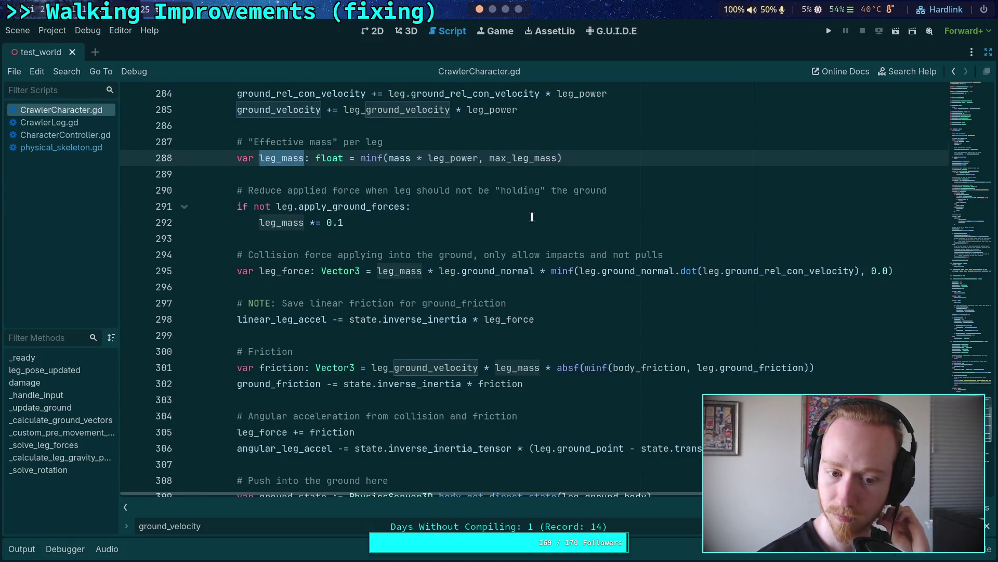
mouse_move(528, 219)
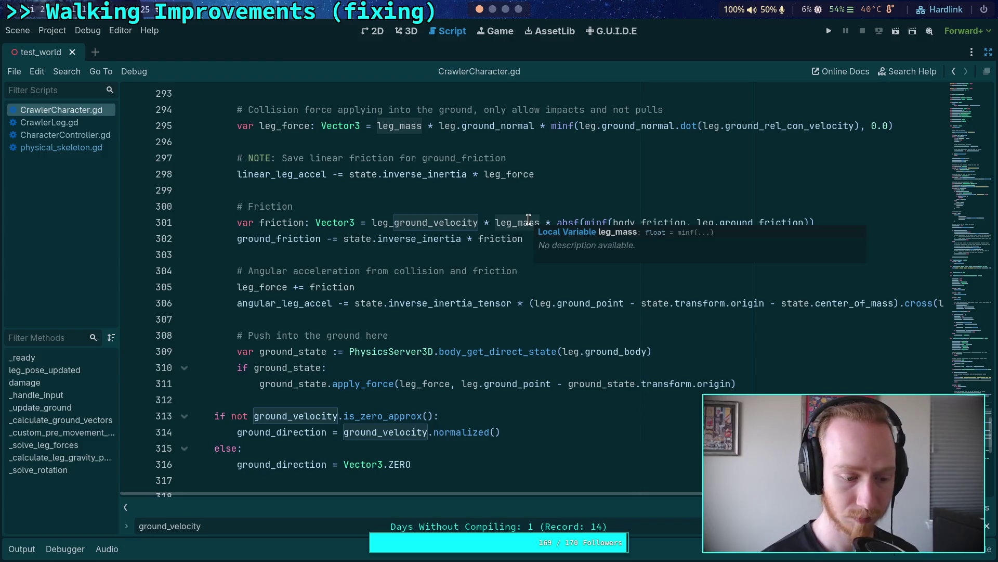
left_click(51, 122)
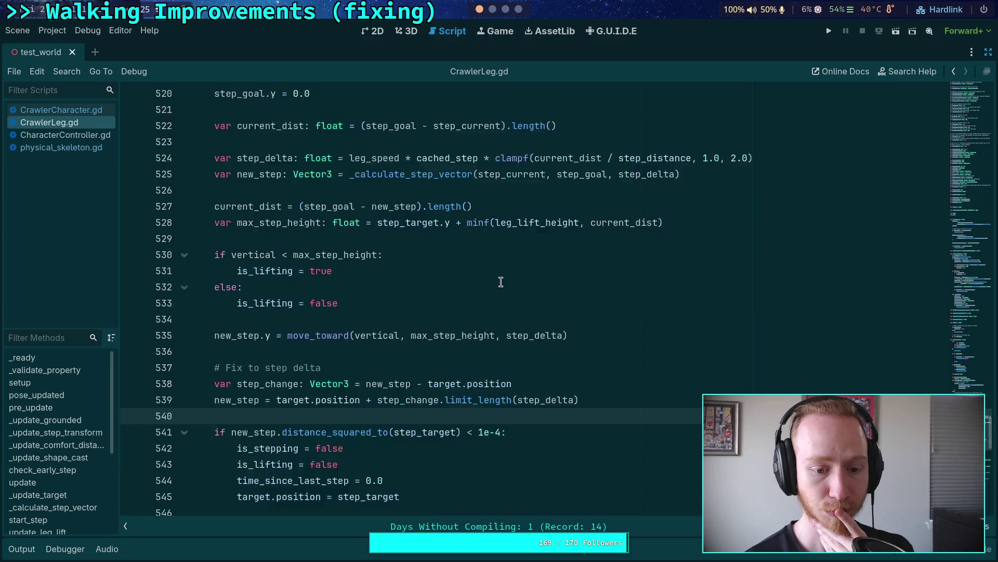
Collapse _update_target and review update(), highlighting every use of force_lifting.
scroll(494, 286, "up", 20)
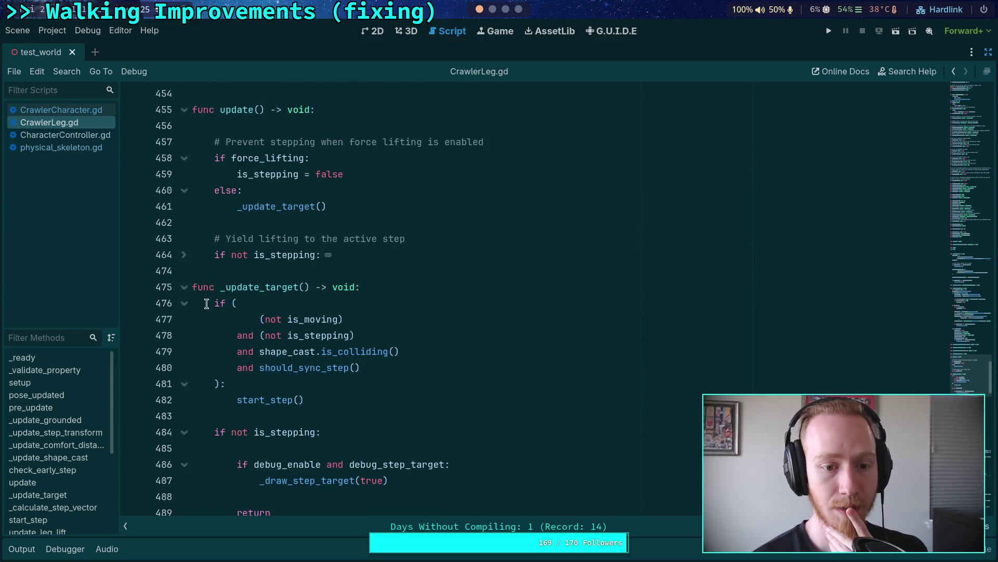
left_click(185, 289)
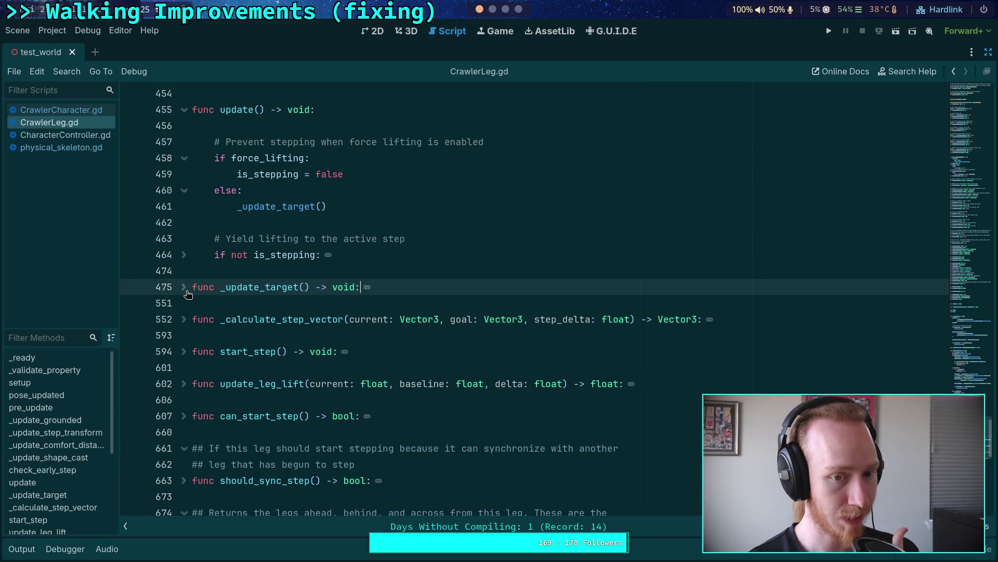
left_click(383, 224)
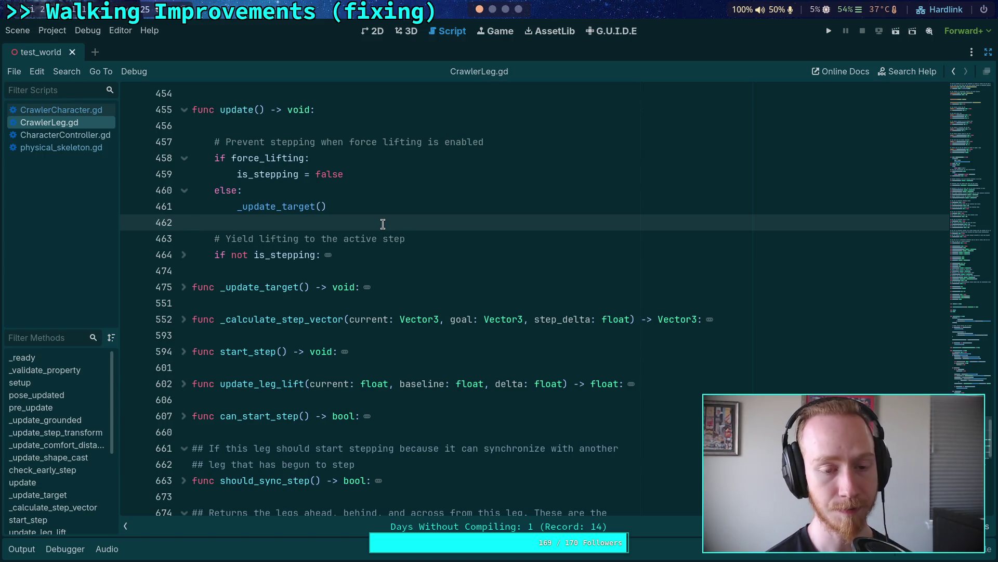
left_click(183, 254)
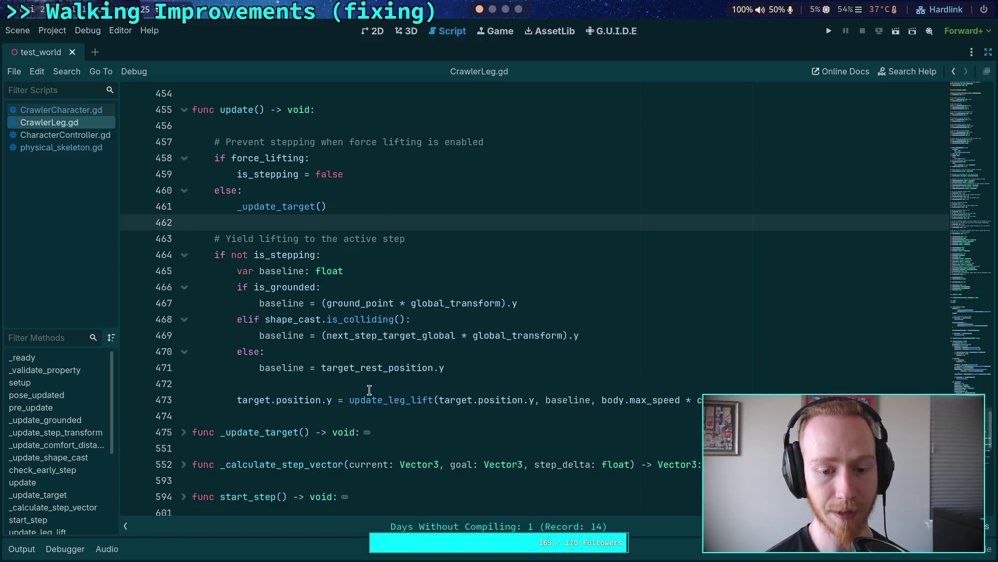
left_click(436, 400)
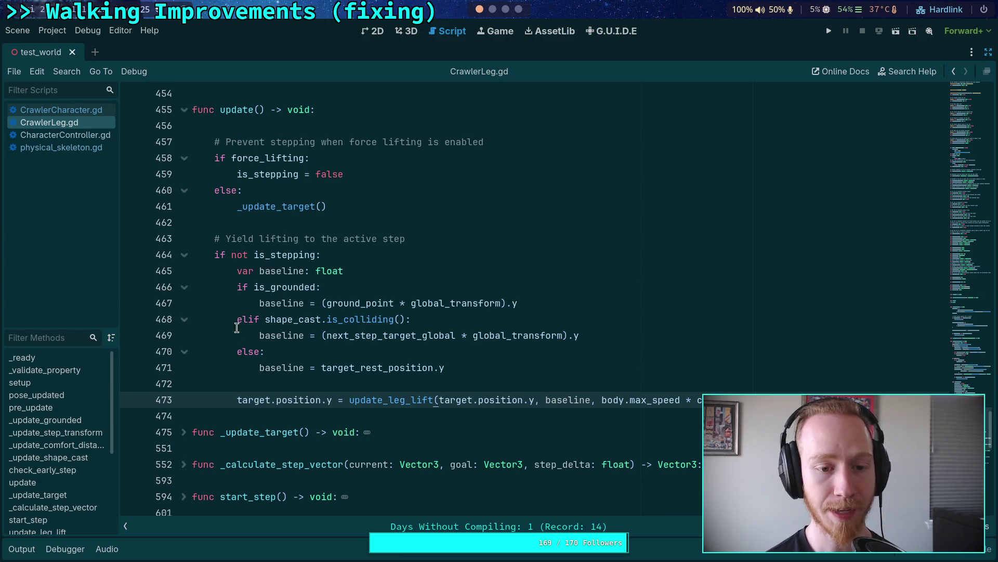
double_click(268, 157)
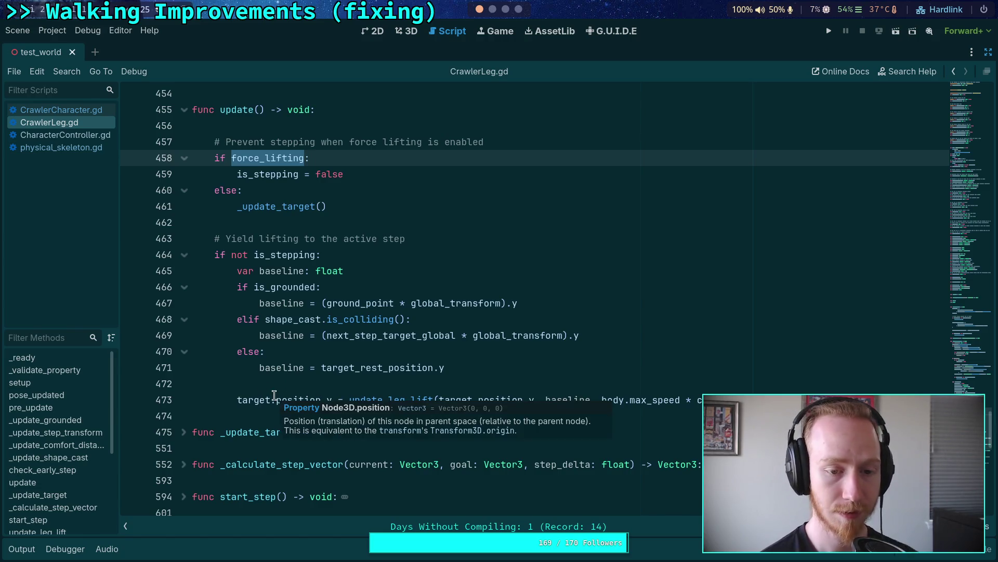
Unfold _update_target at line 475 and read through its not-stepping branch.
left_click(186, 433)
scroll(320, 394, "down", 4)
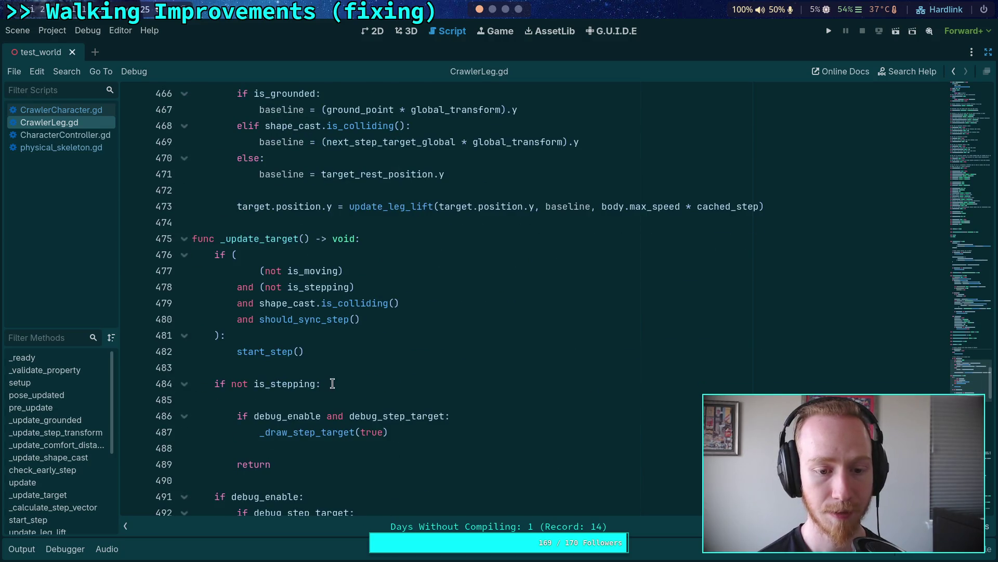
scroll(335, 383, "down", 2)
scroll(335, 383, "down", 3)
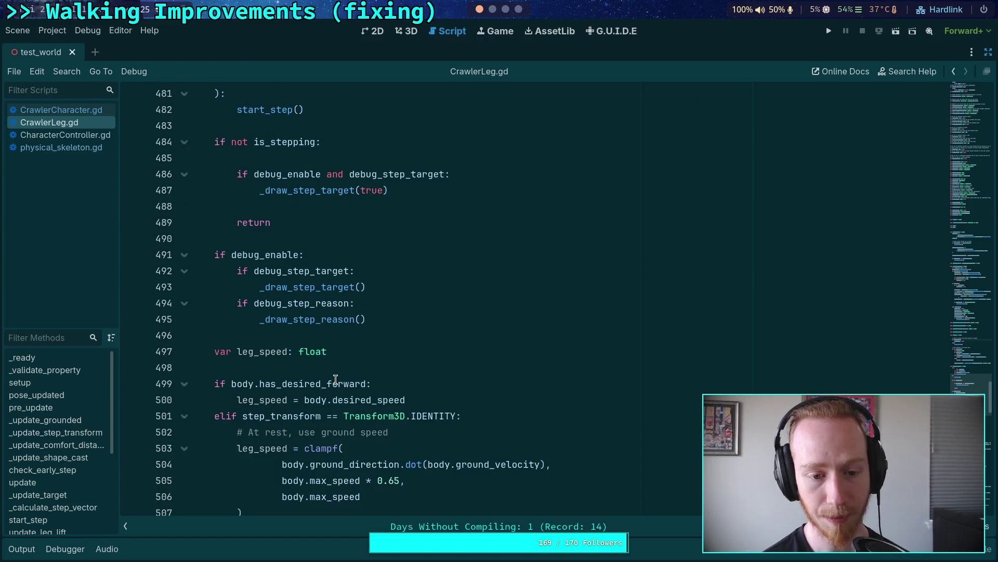
scroll(291, 385, "up", 8)
left_click(185, 384)
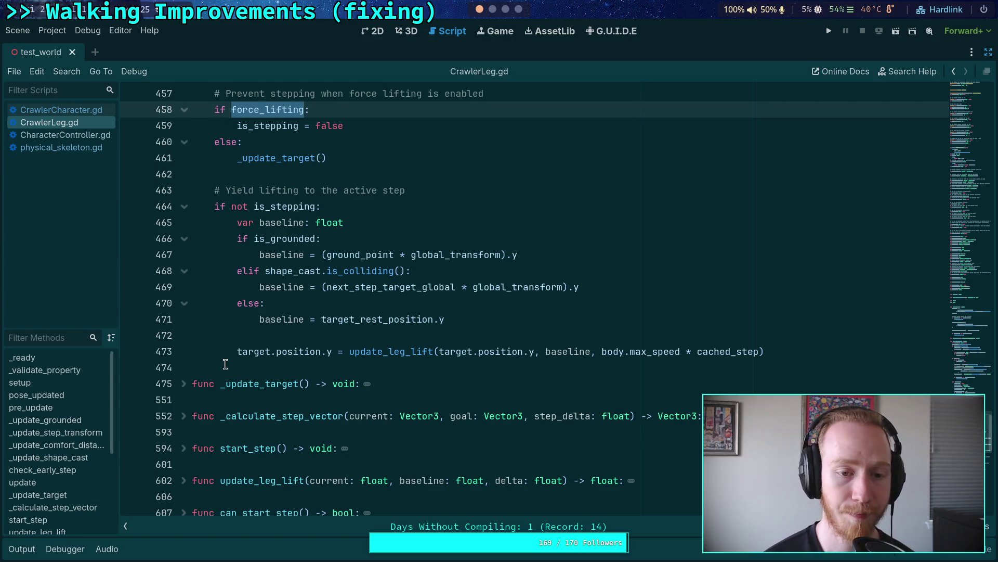
scroll(225, 364, "up", 1)
left_click(184, 432)
scroll(270, 414, "down", 4)
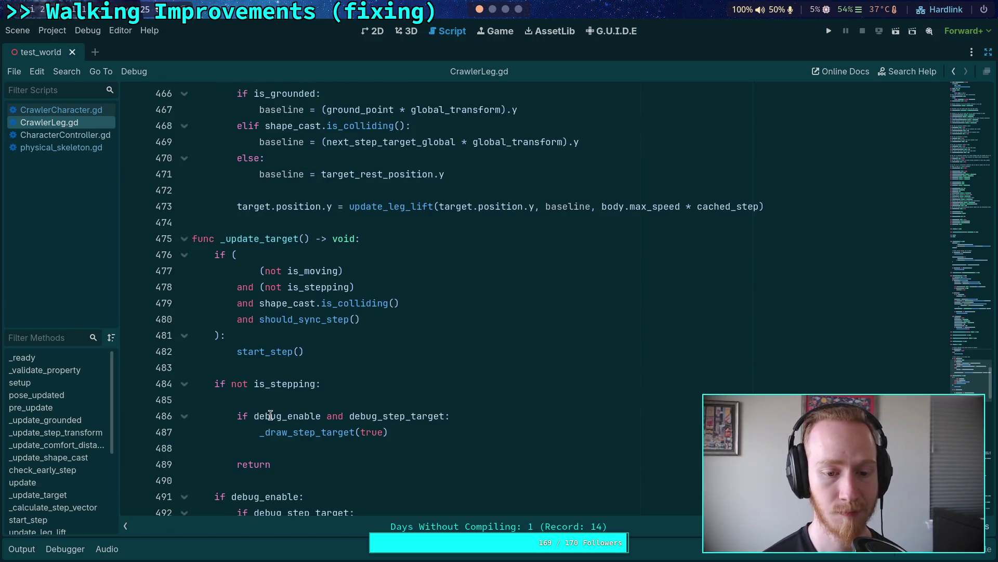
scroll(385, 414, "down", 2)
scroll(390, 414, "up", 2)
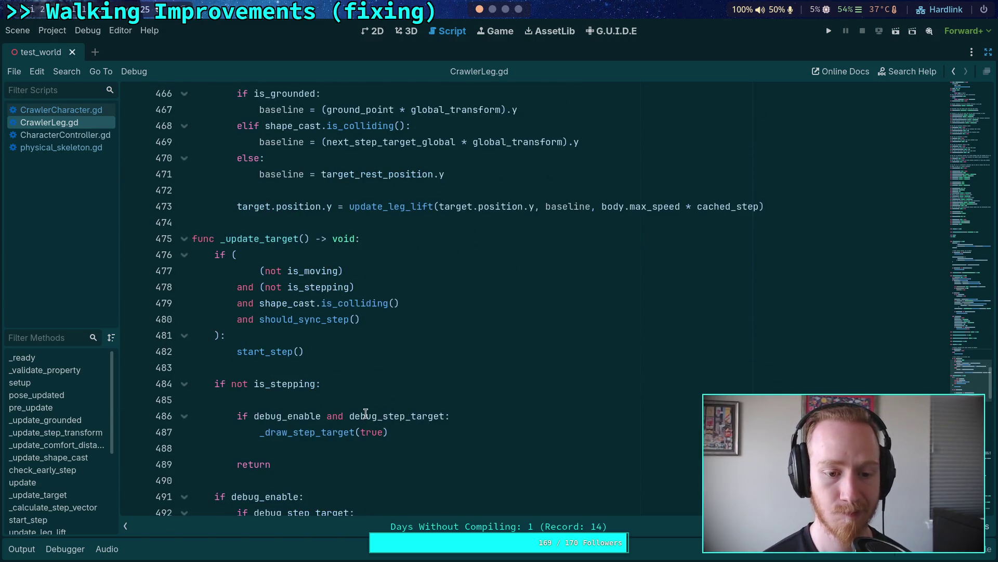
left_click(378, 399)
scroll(377, 400, "up", 2)
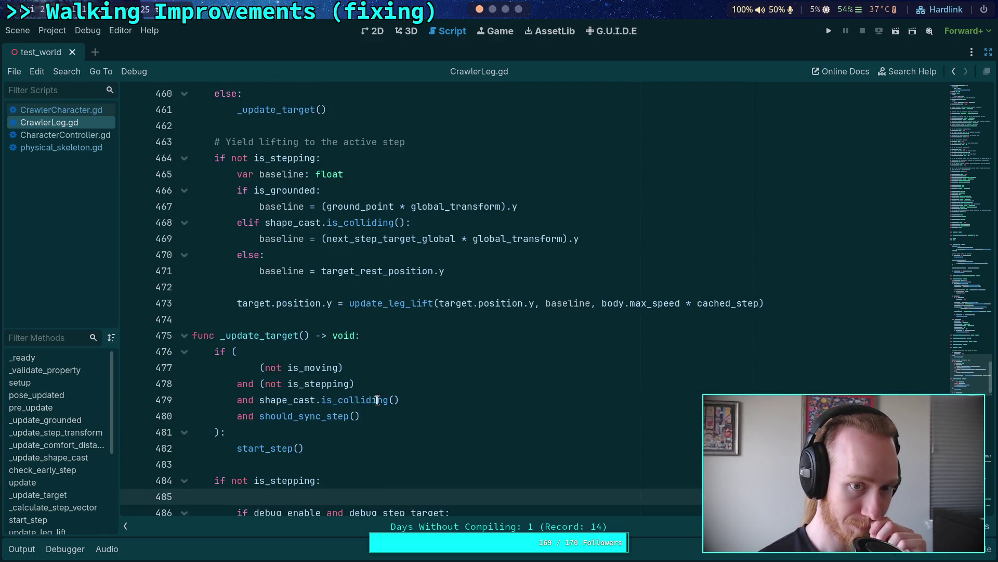
scroll(377, 400, "down", 3)
scroll(378, 400, "up", 3)
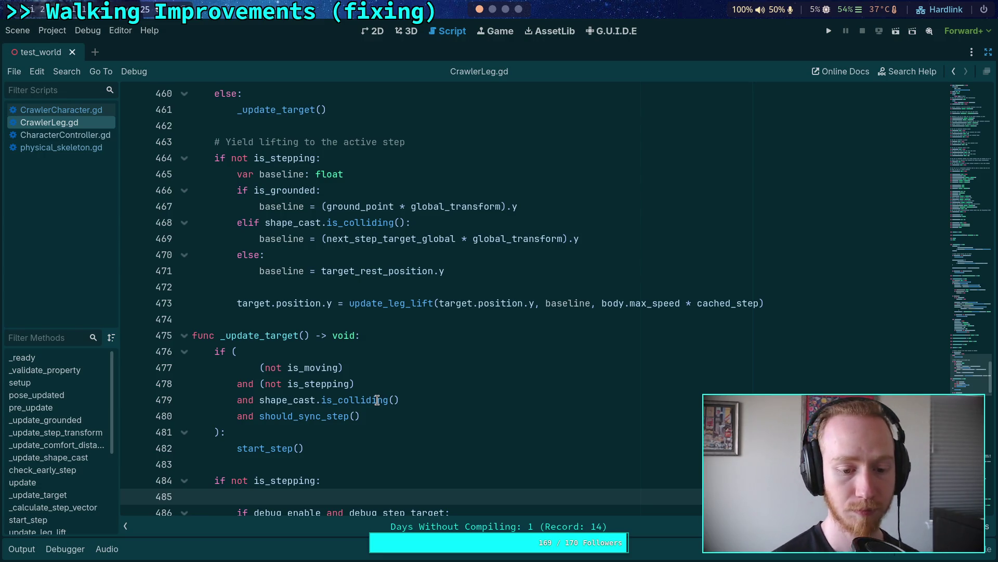
scroll(437, 372, "down", 1)
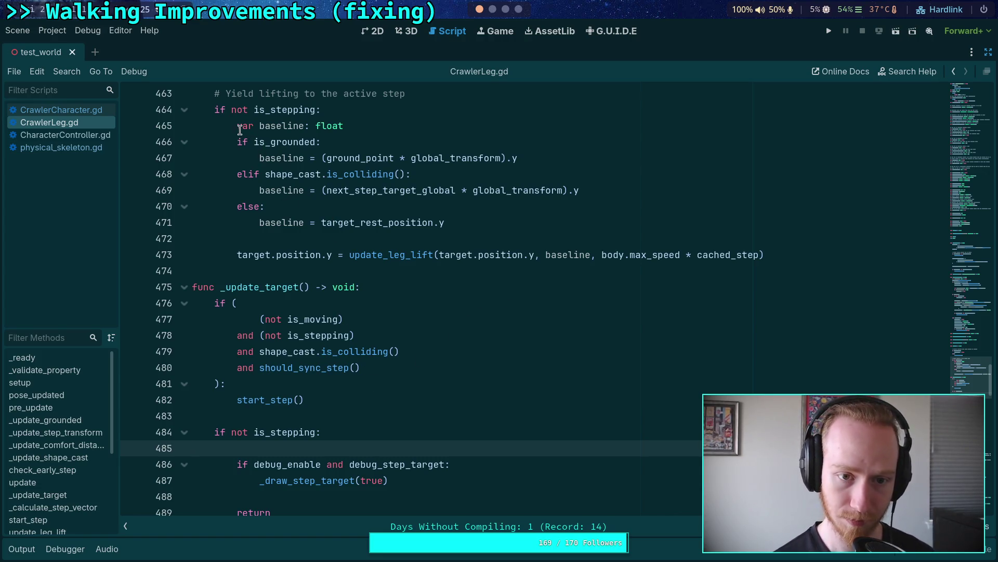
Move lines 465–473 (baseline calculation and leg-lift call) under 'if not is_stepping:' in _update_target.
mouse_move(238, 126)
left_mouse_down()
mouse_move(354, 126)
mouse_move(762, 232)
mouse_move(764, 255)
left_mouse_up()
key("ctrl+c")
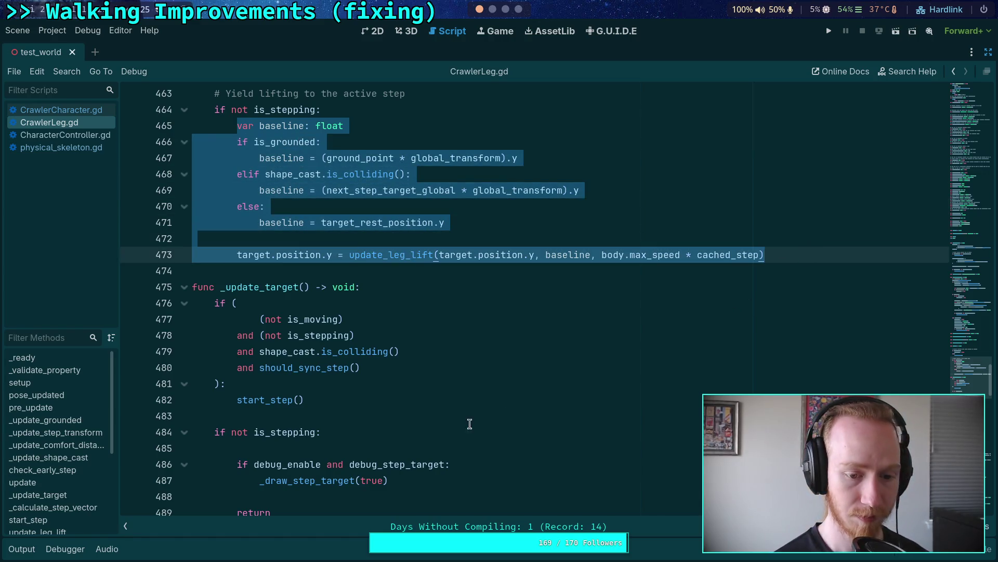
key("BackSpace")
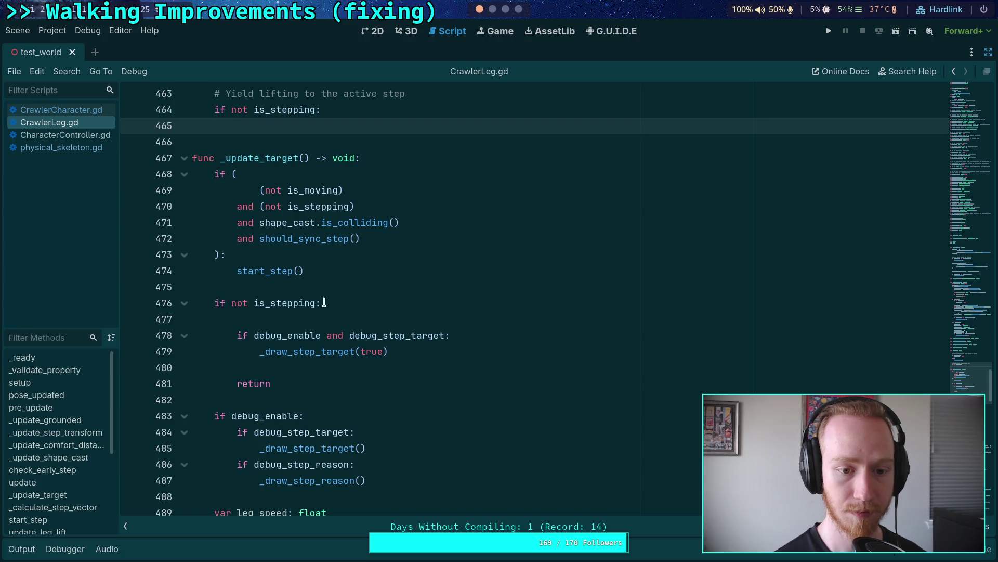
left_click(333, 302)
key("Return")
key("ctrl+v")
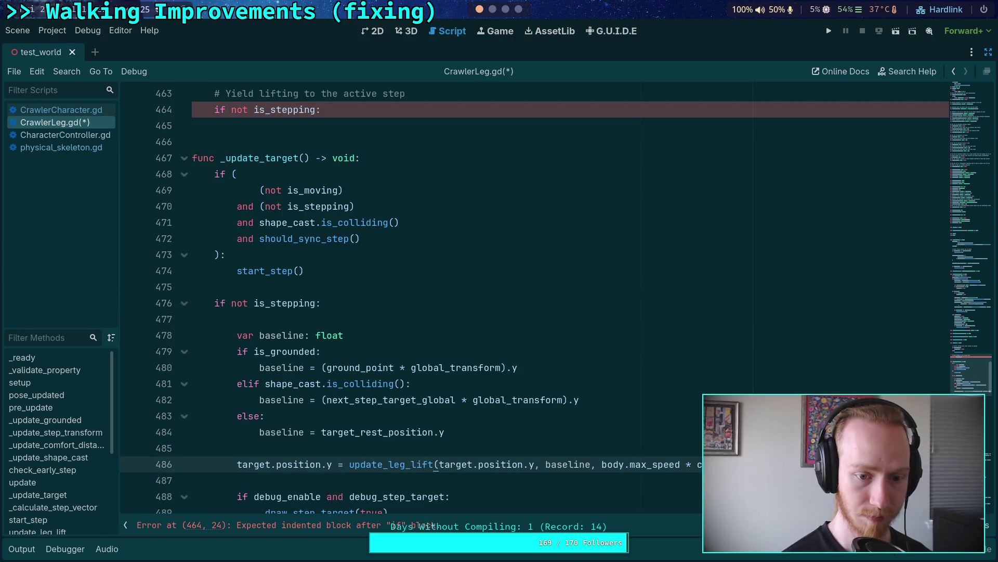
Check the _update_target call in update() and the relocated baseline block.
scroll(300, 308, "up", 2)
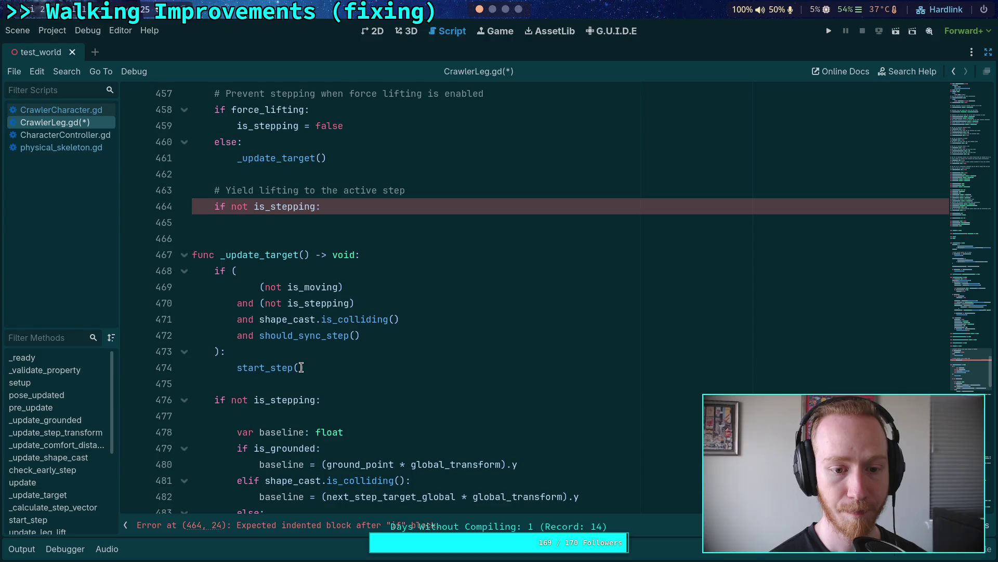
scroll(347, 339, "up", 1)
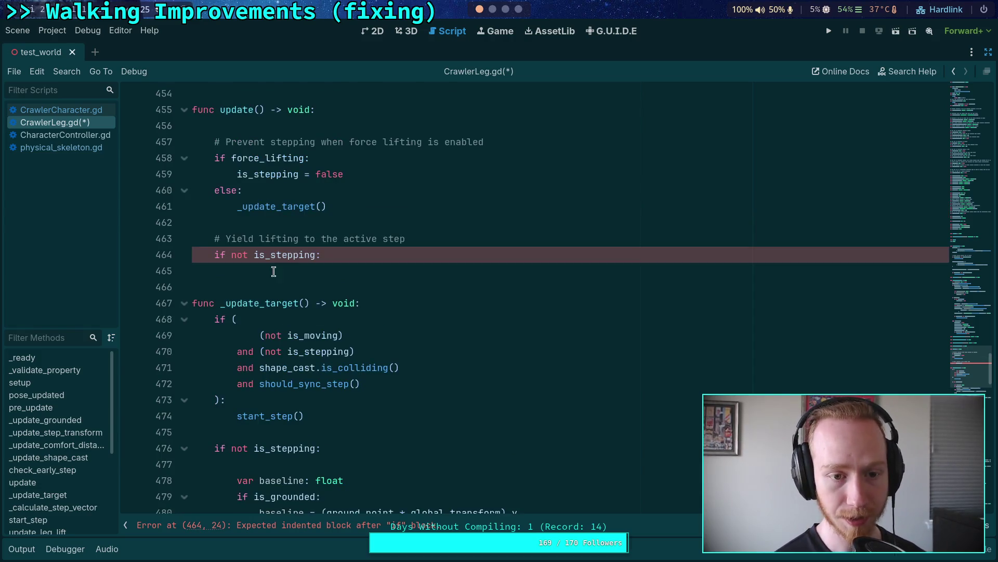
double_click(271, 206)
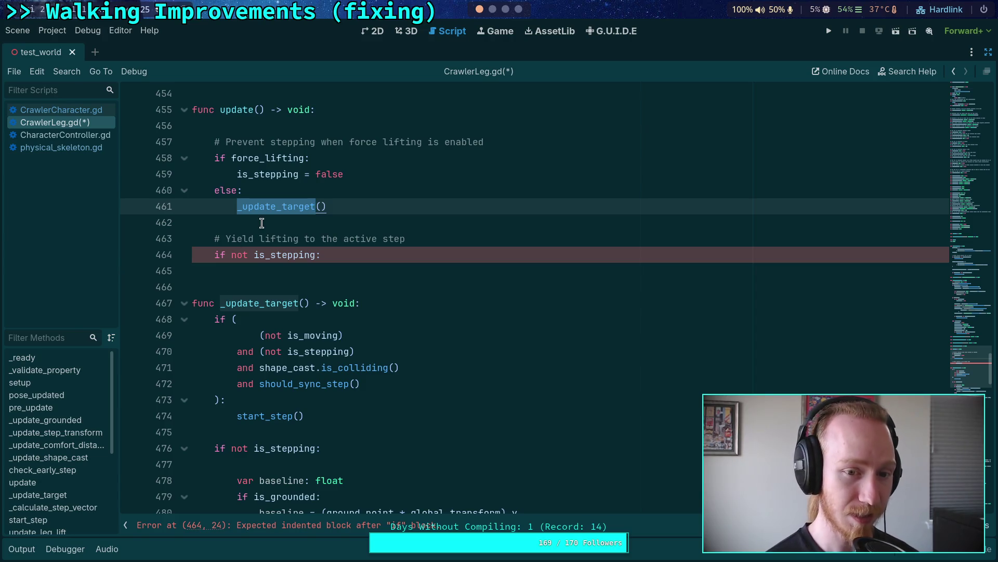
left_click(377, 176)
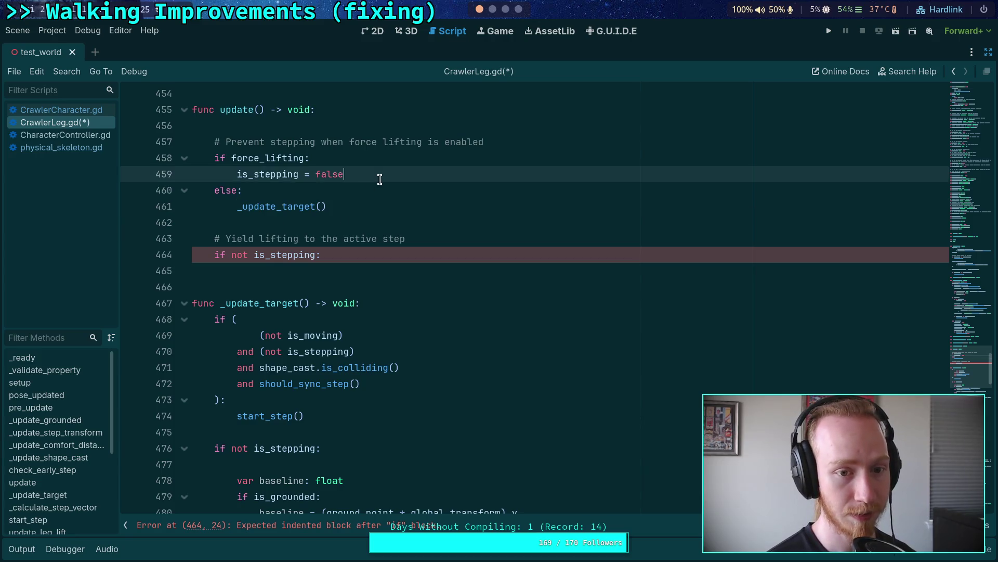
scroll(381, 180, "down", 1)
scroll(492, 235, "down", 3)
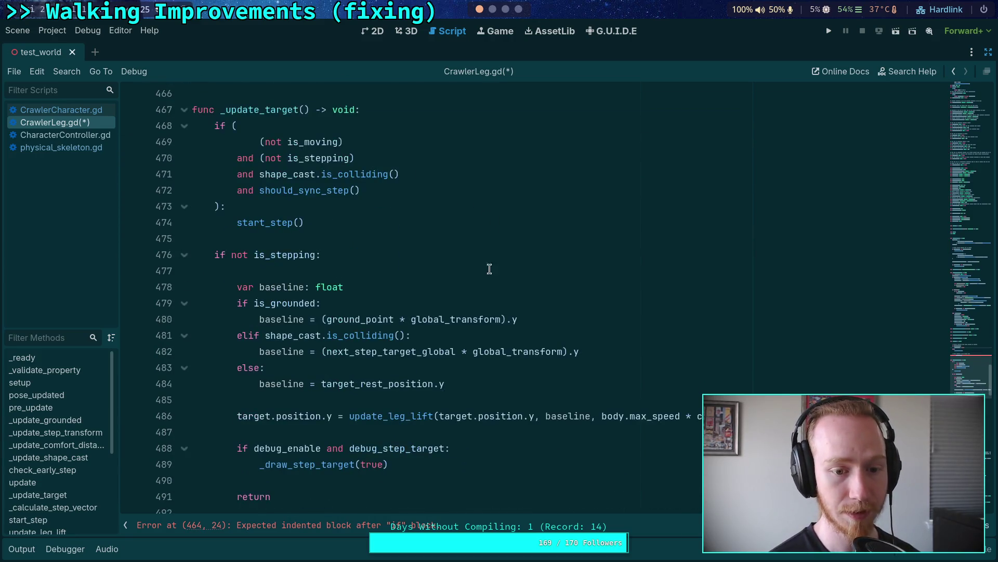
scroll(488, 267, "up", 1)
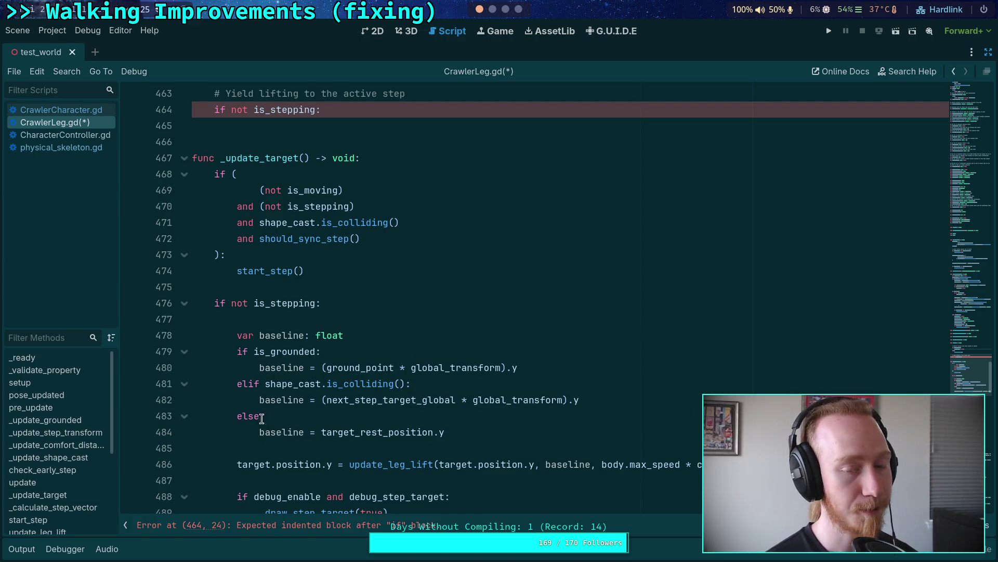
mouse_move(238, 334)
left_mouse_down()
mouse_move(408, 462)
mouse_move(259, 367)
mouse_move(237, 335)
left_mouse_up()
left_click(436, 464)
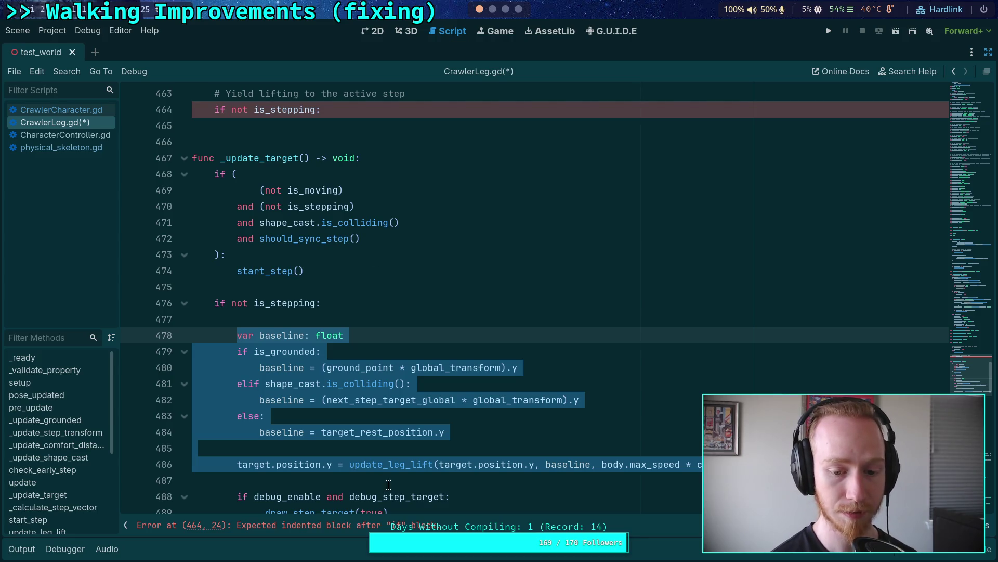
Cut the baseline lines from _update_target and paste them at the top of update_leg_lift.
double_click(399, 465)
key("ctrl+f")
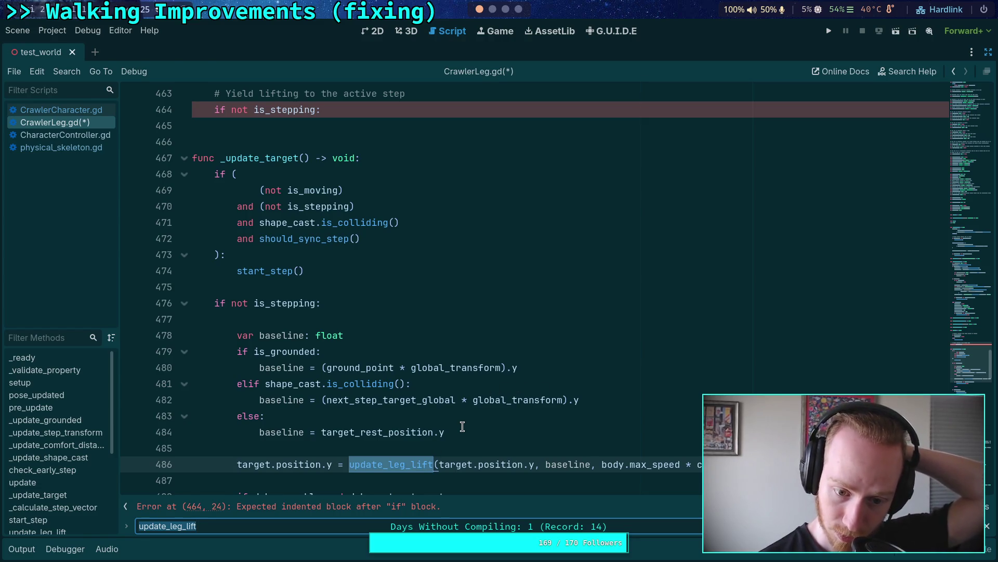
mouse_move(462, 431)
left_mouse_down()
mouse_move(279, 388)
mouse_move(185, 321)
left_mouse_up()
key("ctrl+c")
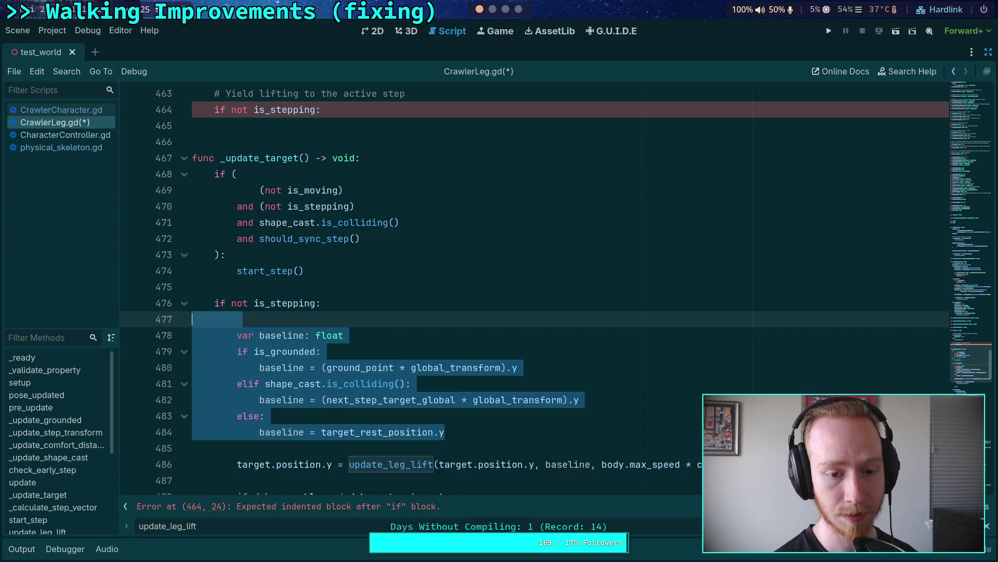
key("Delete")
key("Delete")
key("Delete")
key("Left")
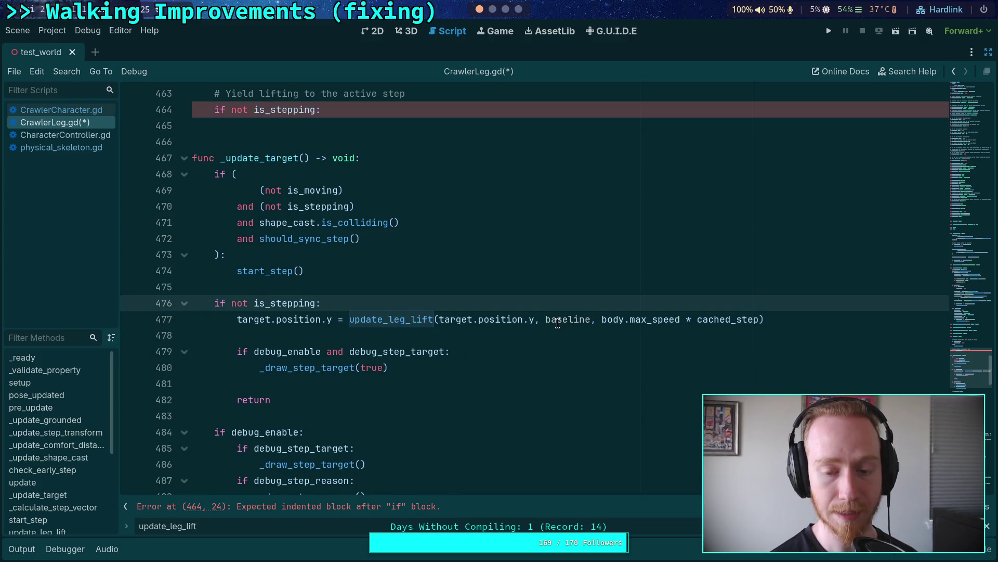
left_click(386, 318, "ctrl")
left_click(675, 289)
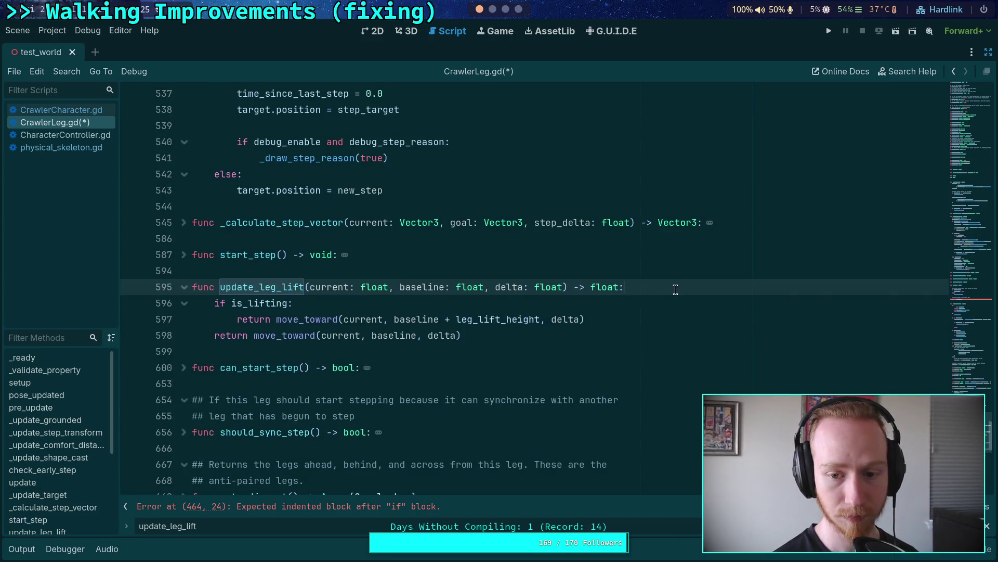
key("Return")
key("ctrl+v")
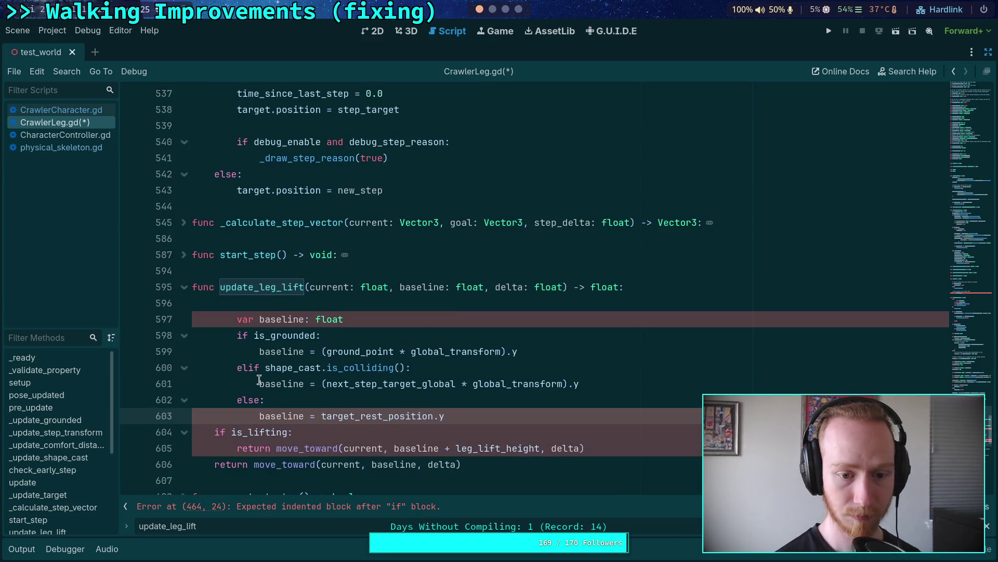
Dedent the pasted baseline block and add a blank line before the is_lifting check.
left_click_drag(277, 416, 260, 315)
key("shift+Tab")
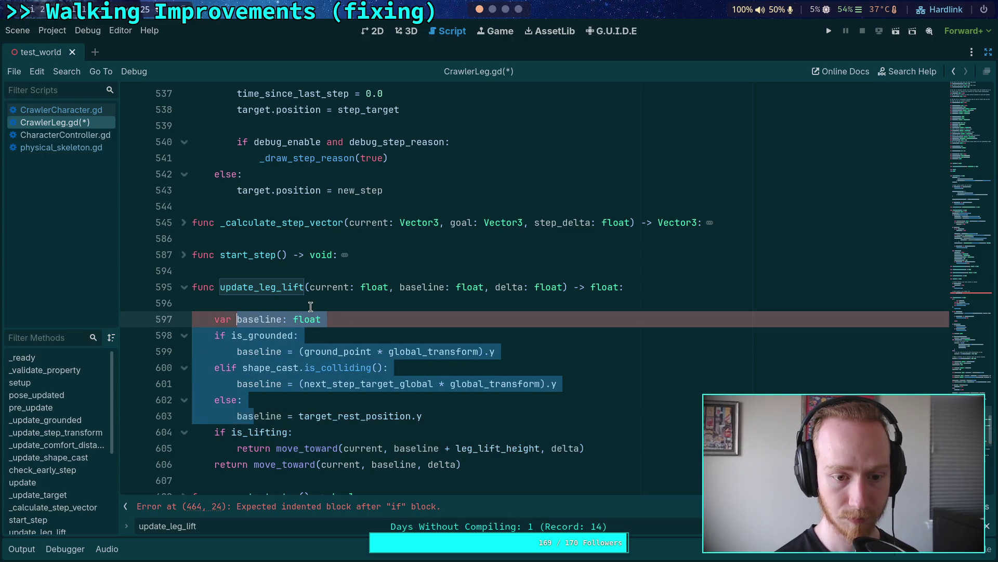
left_click(311, 304)
key("ctrl+x")
left_click(471, 396)
key("Return")
Remove 'baseline: float, ' from the update_leg_lift signature and save CrawlerLeg.gd.
left_click(407, 289)
left_click_drag(401, 287, 494, 287)
key("BackSpace")
left_click(423, 368)
left_click(455, 416)
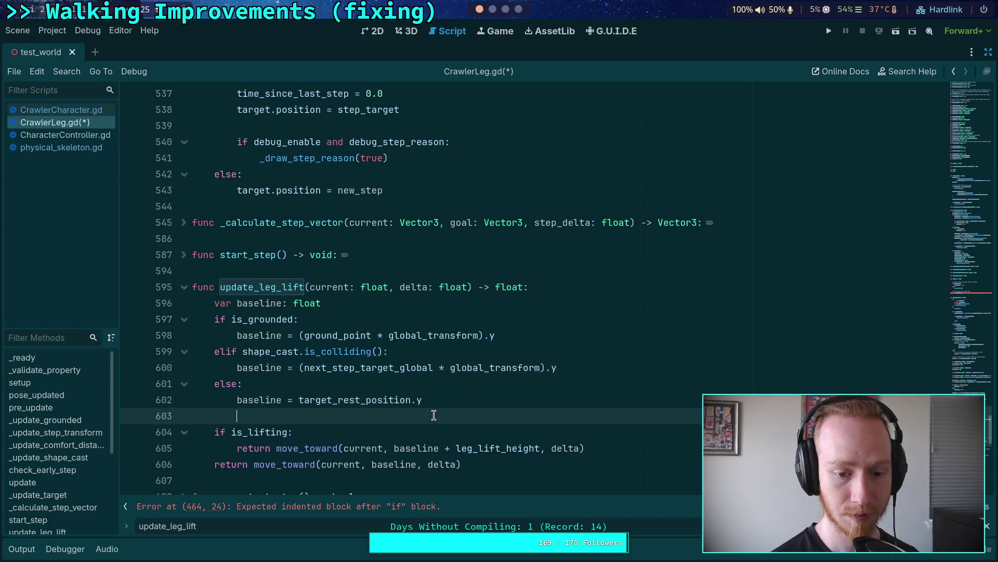
scroll(454, 378, "down", 1)
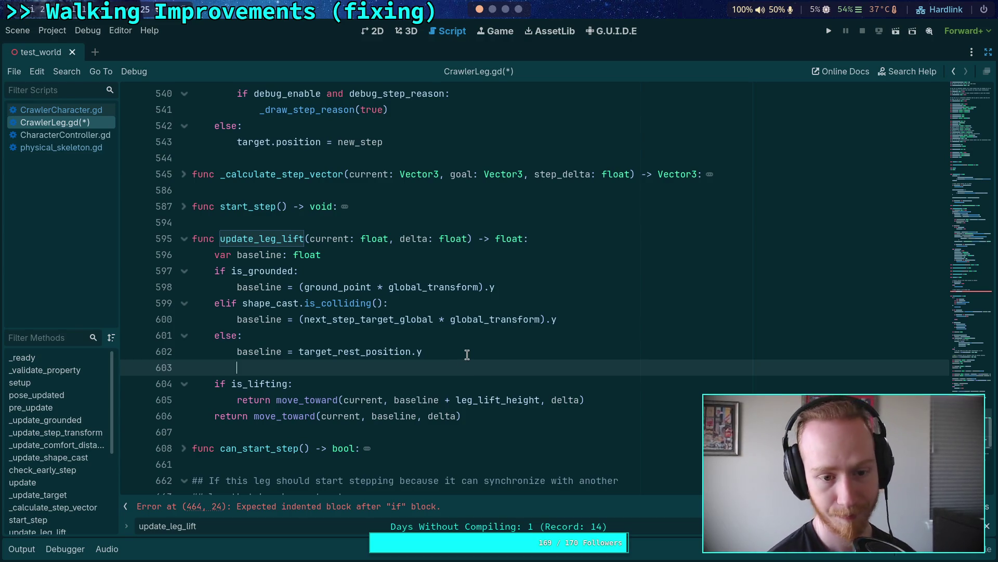
key("ctrl+s")
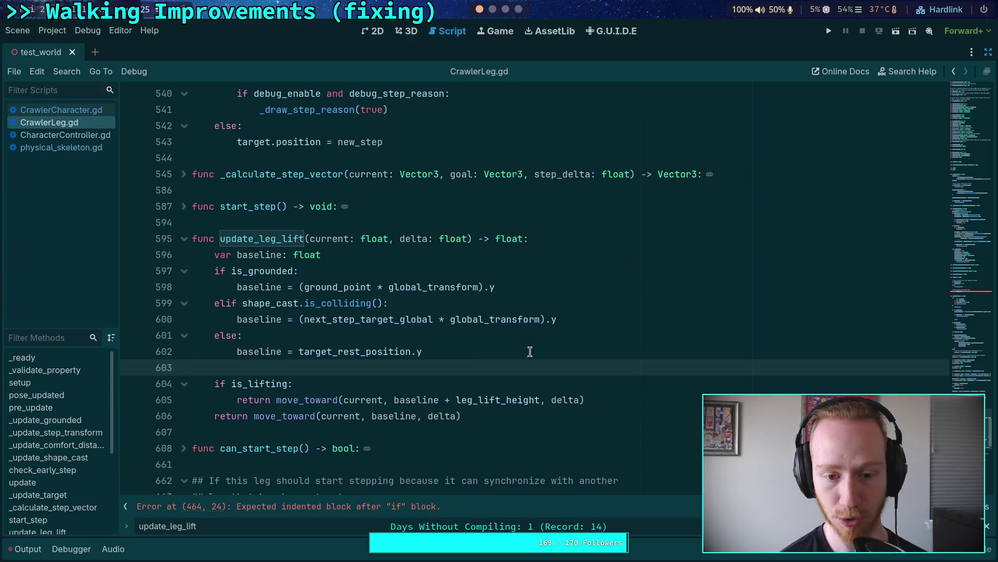
key("alt+Left")
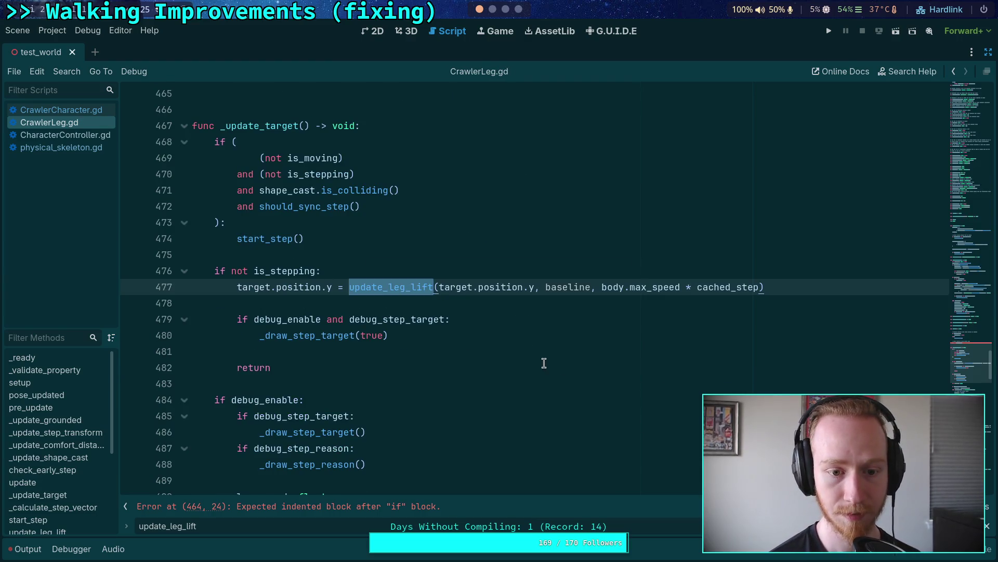
Drop the baseline argument from the update_leg_lift call and delete the leftover not-stepping check.
scroll(544, 361, "up", 2)
left_click(357, 349)
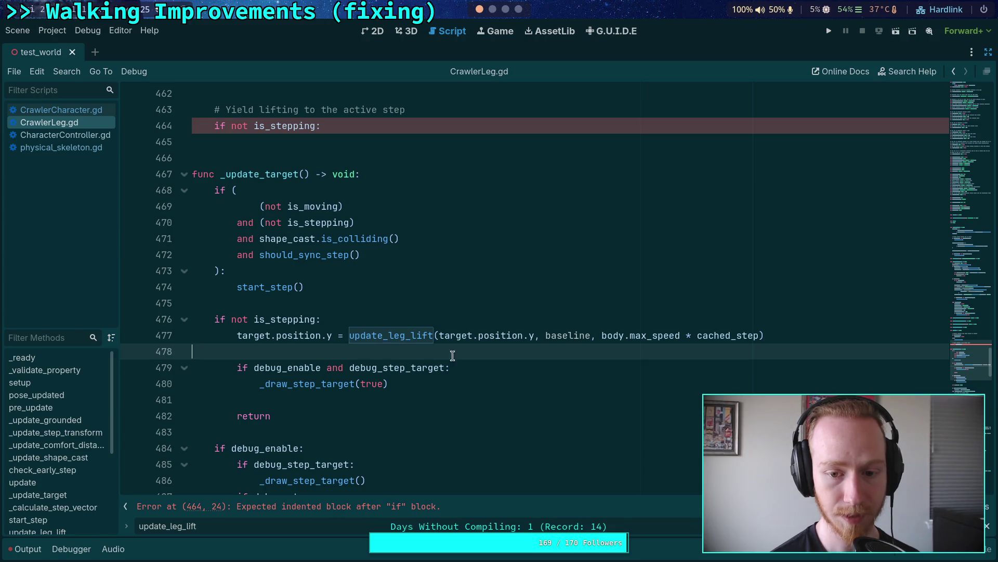
left_click_drag(545, 338, 600, 335)
key("BackSpace")
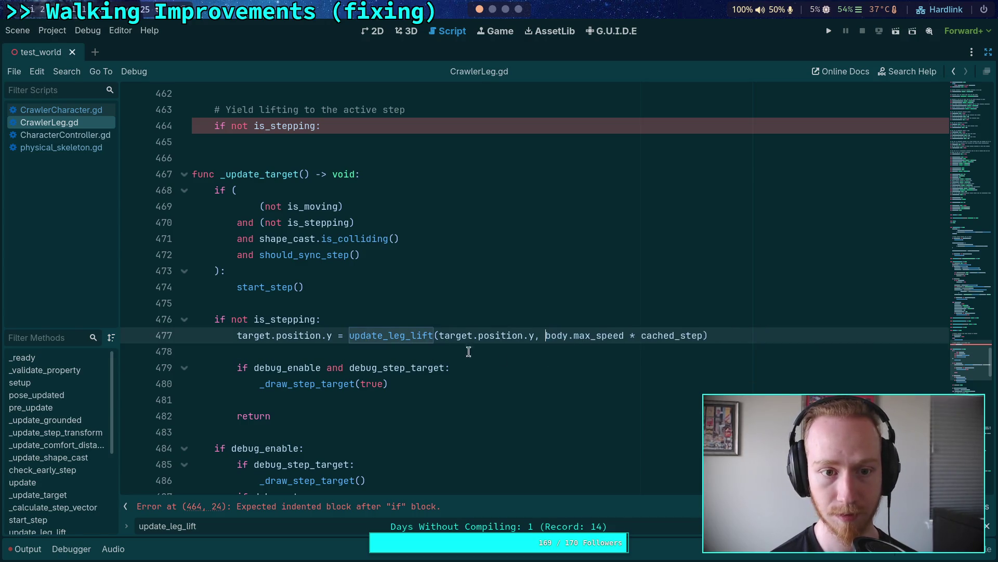
scroll(492, 353, "up", 3)
left_click_drag(322, 270, 350, 229)
key("BackSpace")
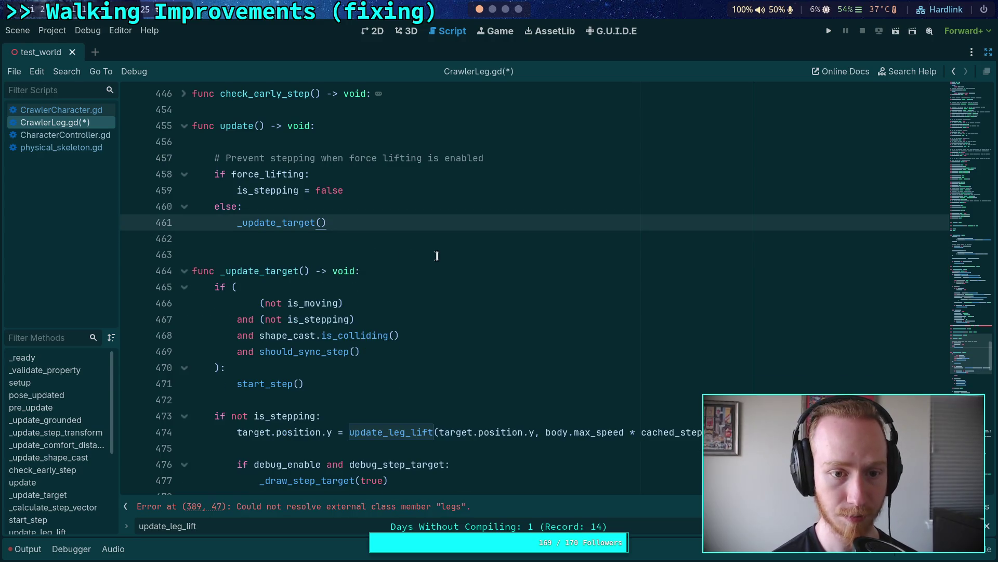
Insert a blank line after 'is_stepping = false' on line 459, then select the leg-lift assignment line.
left_click(411, 191)
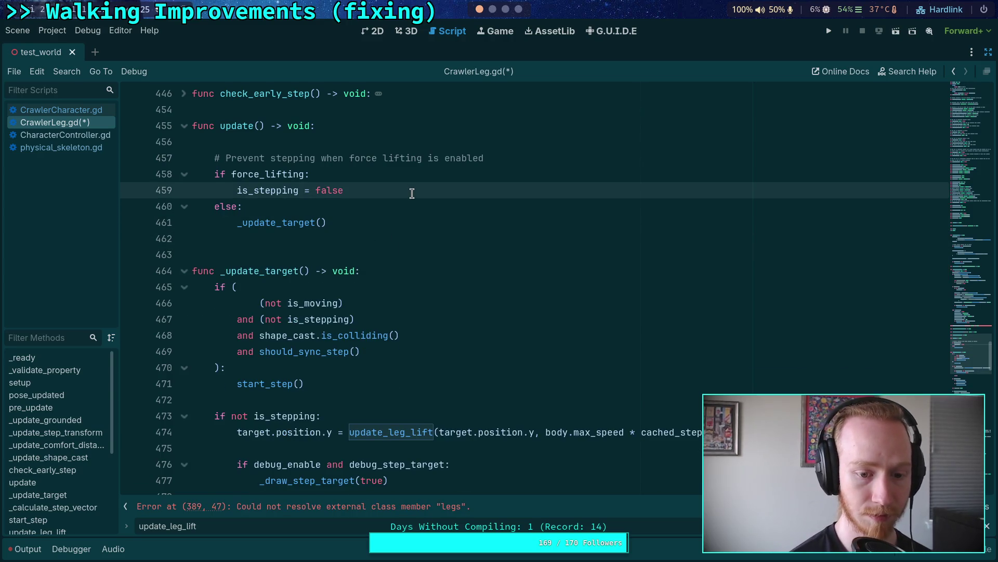
key("Return")
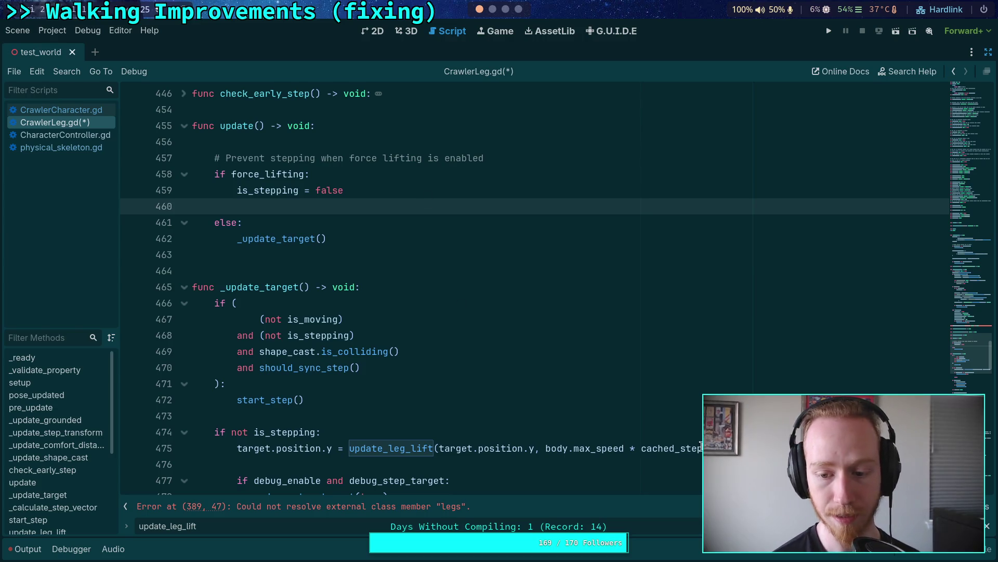
left_click(397, 447)
triple_click(393, 442)
Copy the update_leg_lift assignment line and paste it onto empty line 460.
right_click(259, 448)
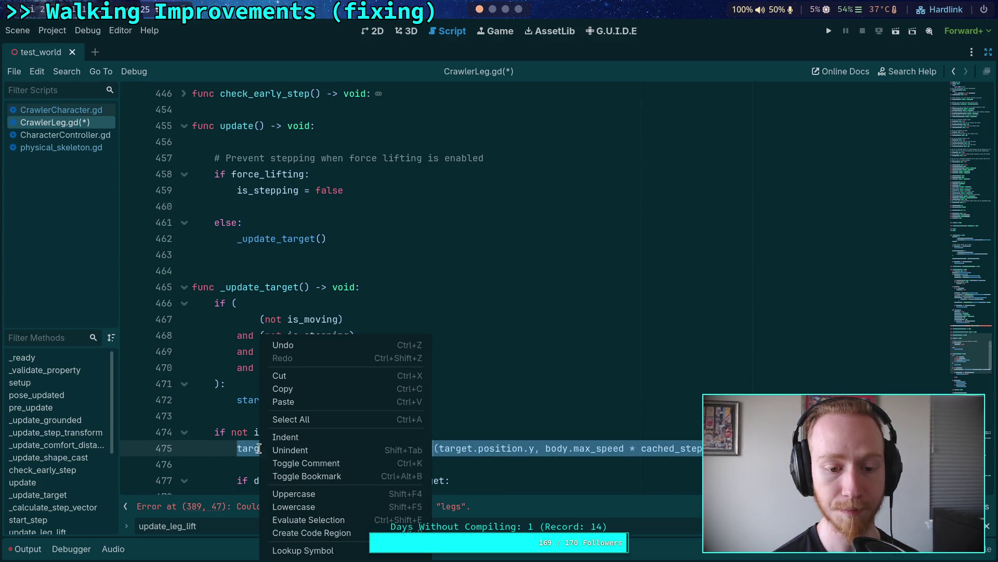
left_click(306, 392)
left_click(362, 205)
key("ctrl+v")
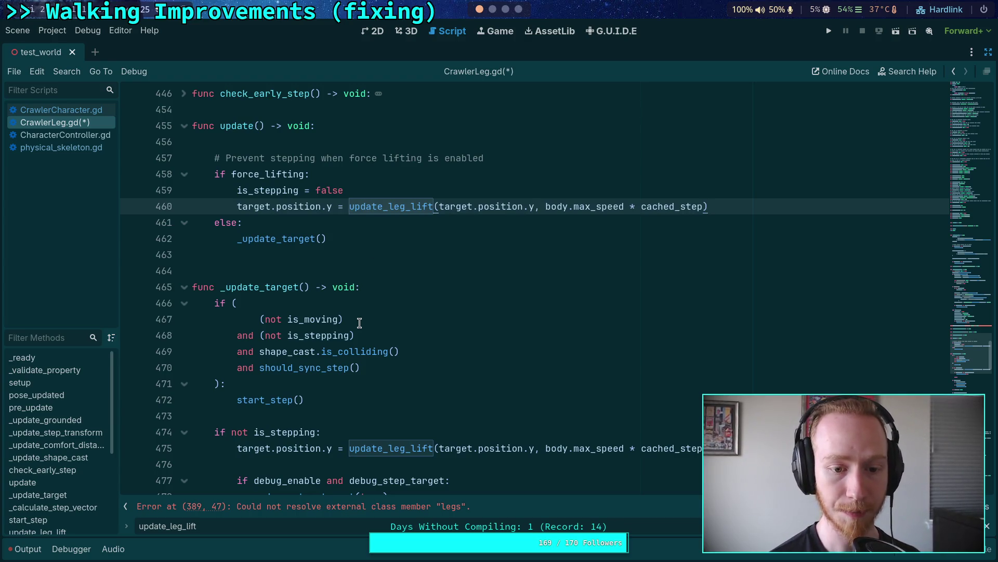
scroll(353, 354, "down", 1)
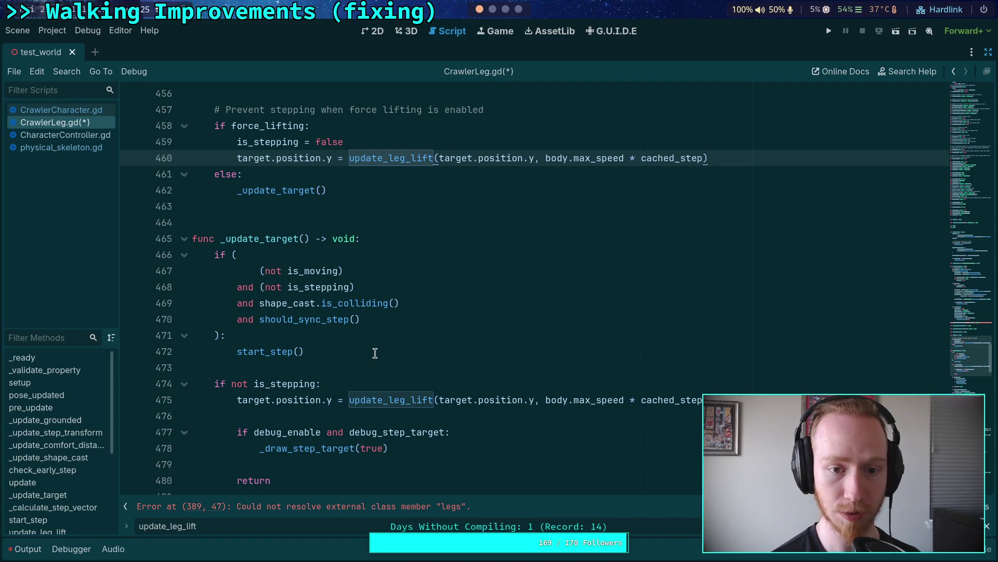
left_click(325, 191)
scroll(334, 205, "up", 1)
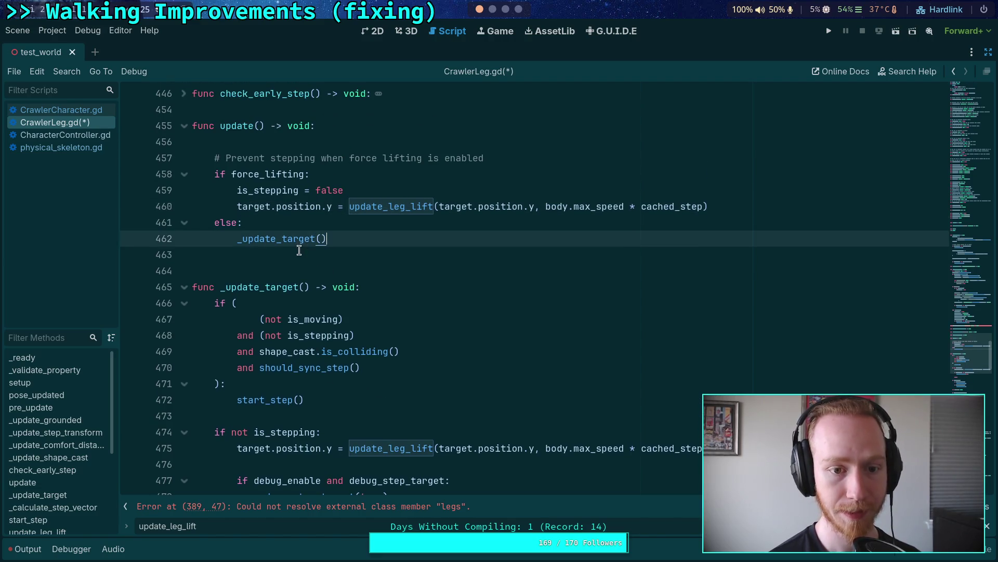
double_click(254, 205)
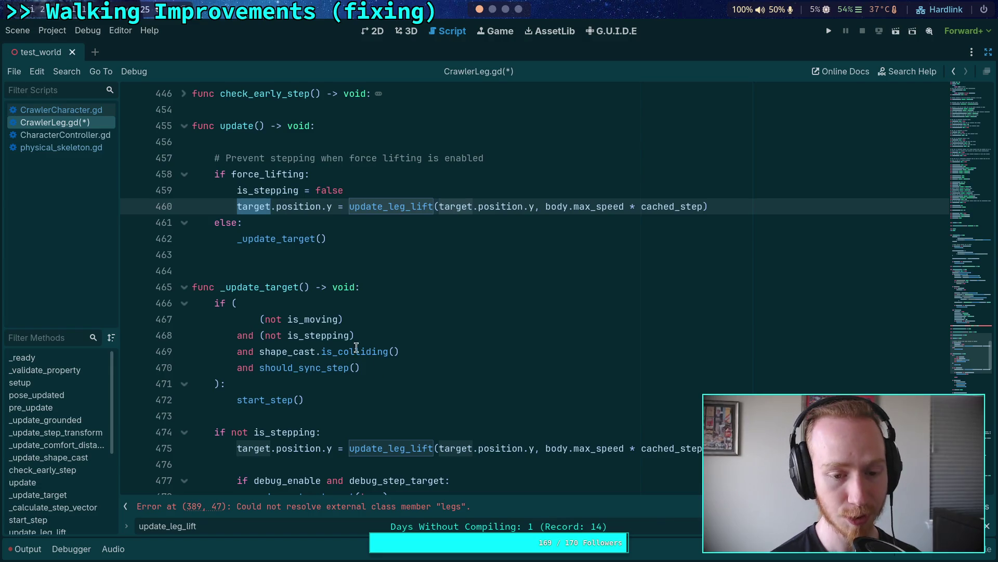
Add an 'if force_lifting:' block at the top of _update_target that sets is_stepping = false.
left_click(402, 284)
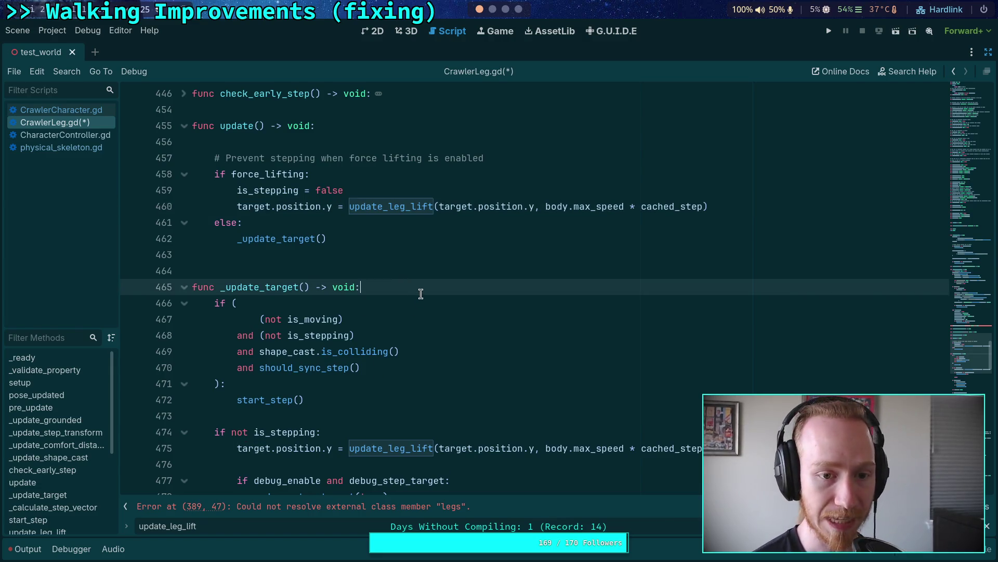
key("Return")
key("Return")
key("Up")
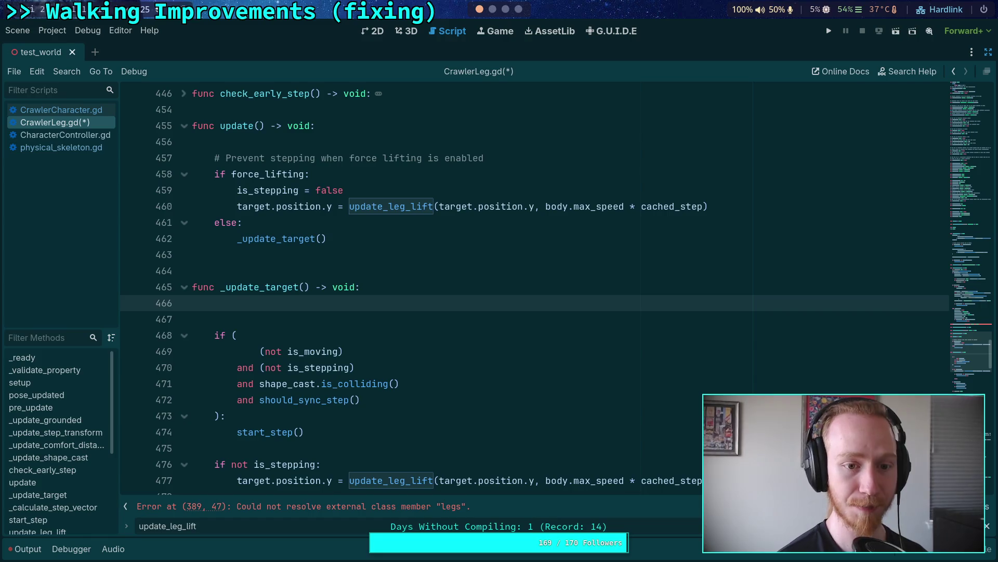
type("if for")
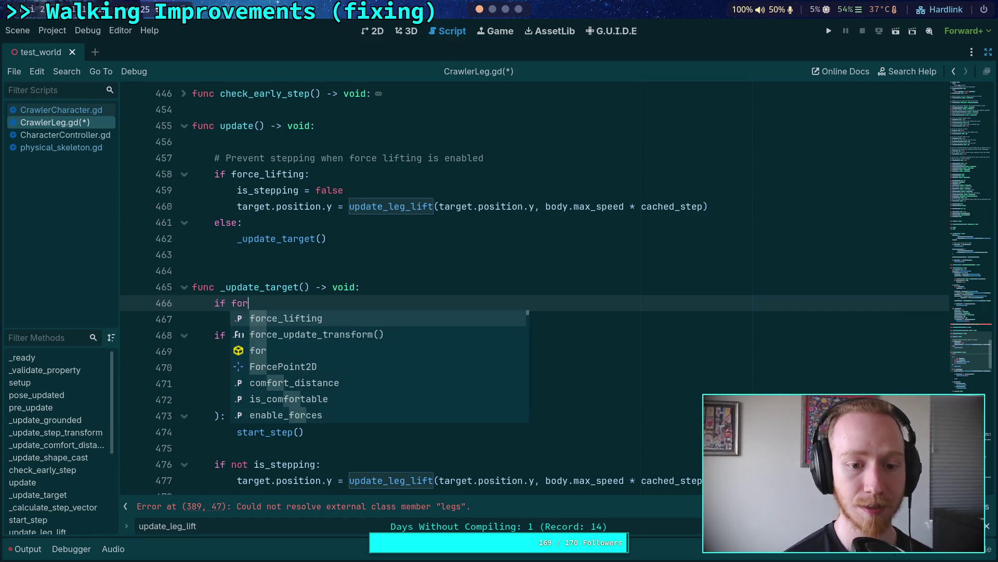
key("Return")
type(":")
key("Return")
type("is_st")
key("Return")
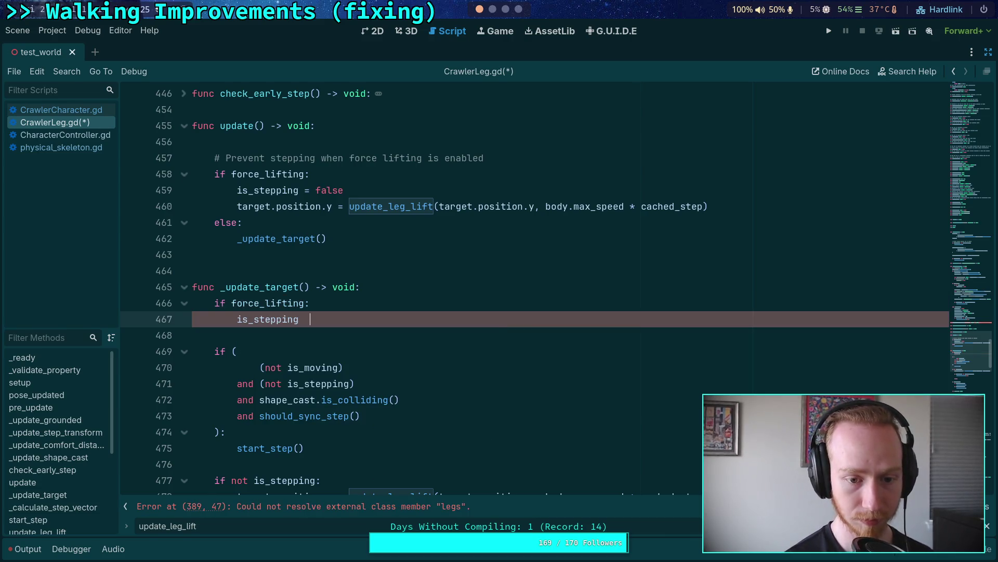
type("= fal")
key("Return")
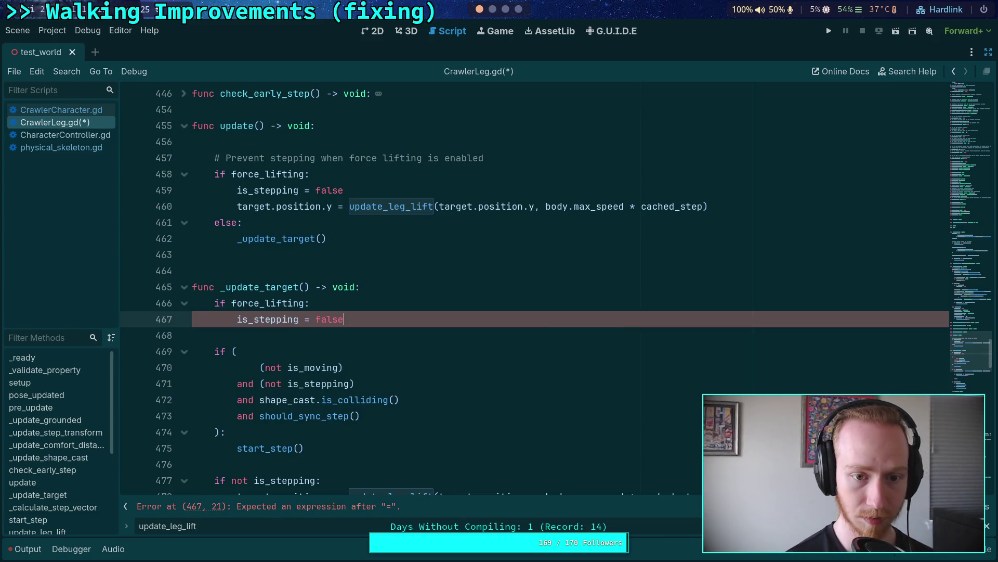
key("Return")
Paste the leg-lift assignment into the force_lifting block on line 468.
scroll(377, 286, "down", 2)
left_click_drag(713, 416, 235, 414)
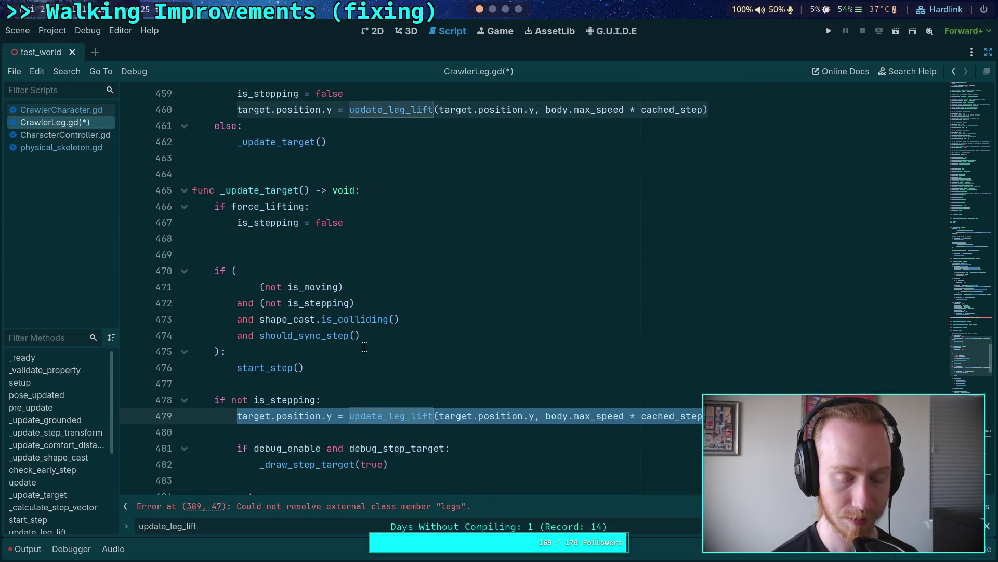
left_click(295, 240)
key("ctrl+v")
scroll(207, 253, "up", 2)
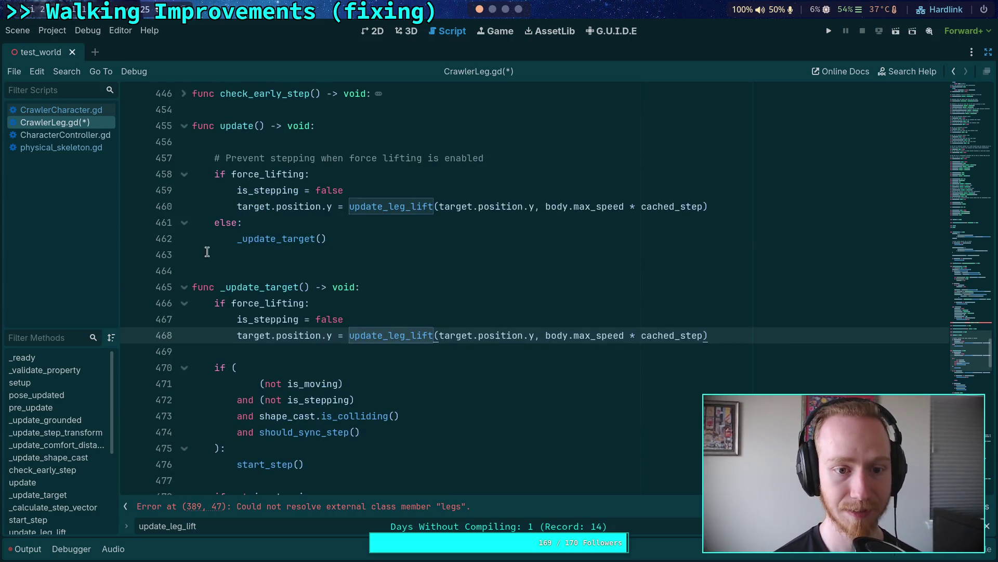
left_click(238, 239)
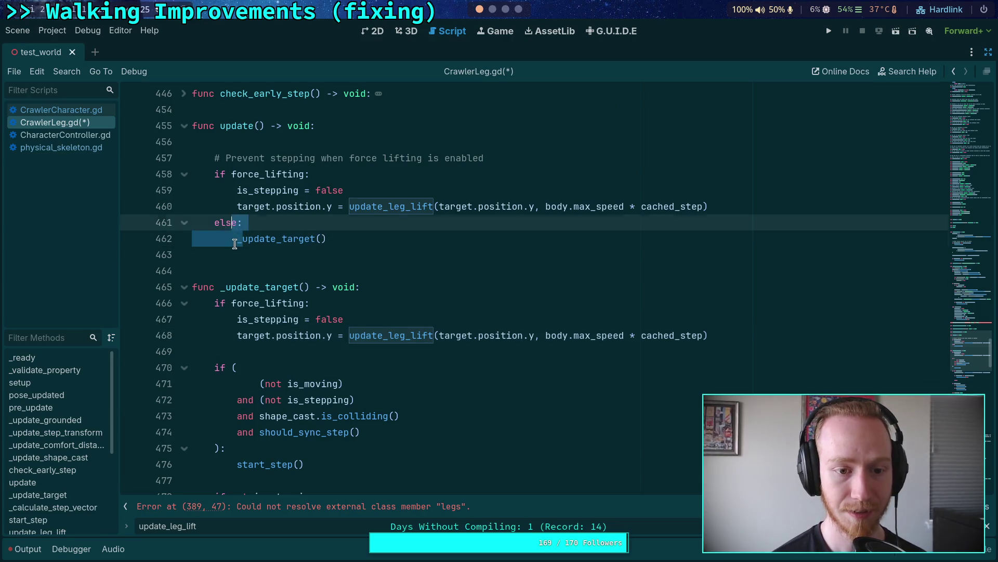
Move the force-lifting comment down into _update_target and delete update()'s if/else block.
left_click(283, 158)
key("alt+Down")
key("alt+Down")
key("alt+Down")
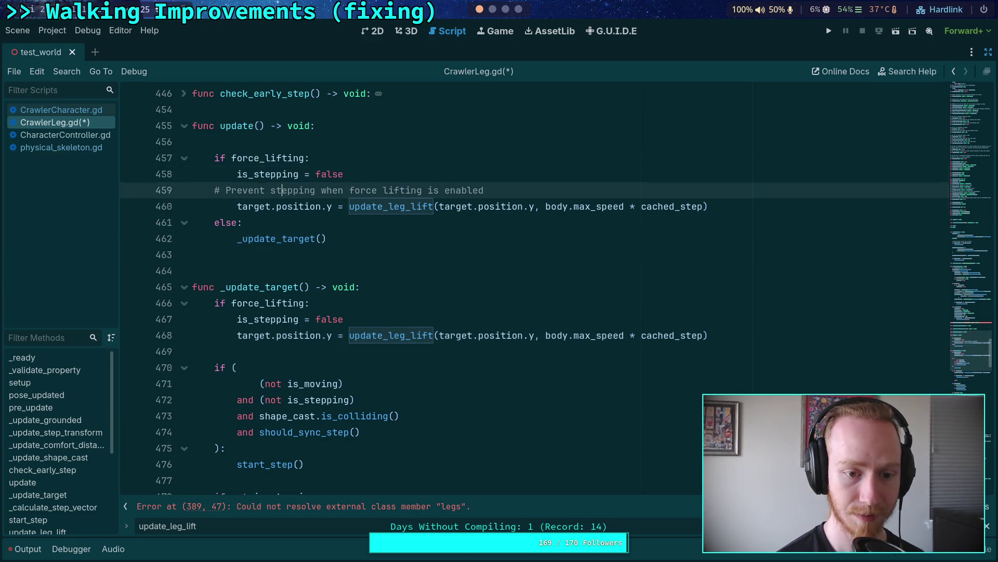
left_click_drag(236, 224, 213, 156)
key("BackSpace")
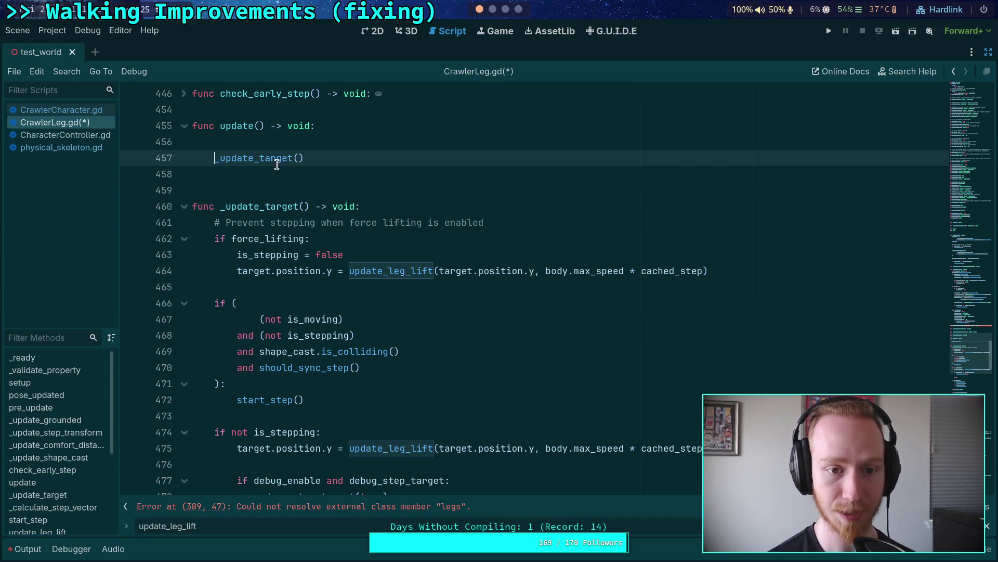
left_click(282, 141)
left_click(281, 168)
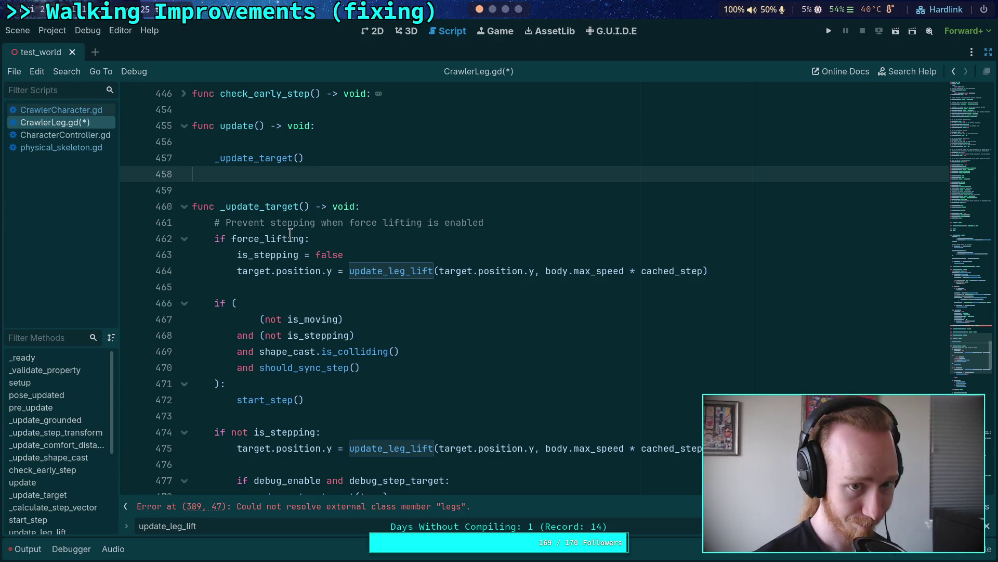
Remove the empty line above the _update_target() call in update().
scroll(287, 307, "up", 1)
scroll(287, 306, "down", 2)
scroll(287, 304, "up", 2)
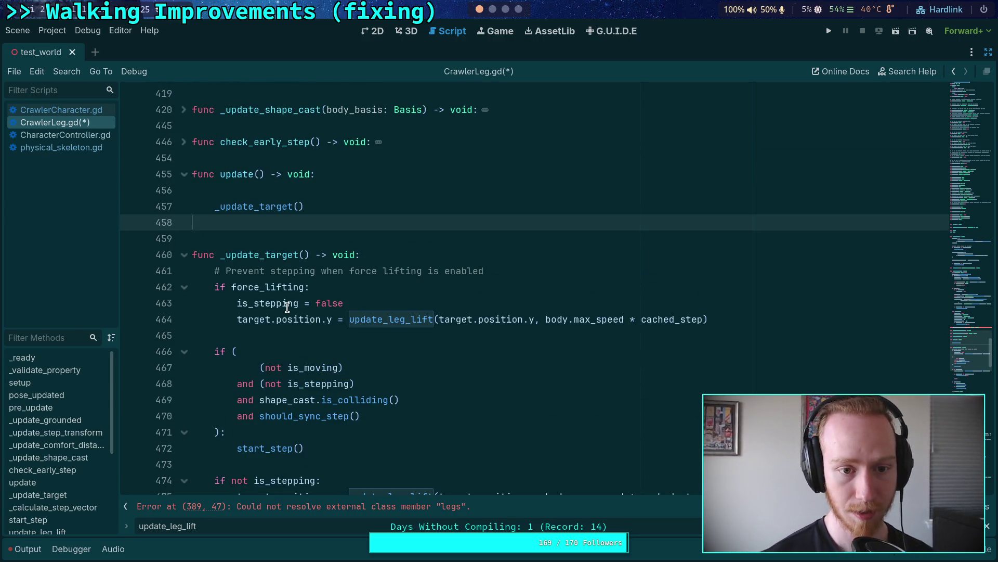
left_click(346, 202)
left_click(330, 191)
key("Delete")
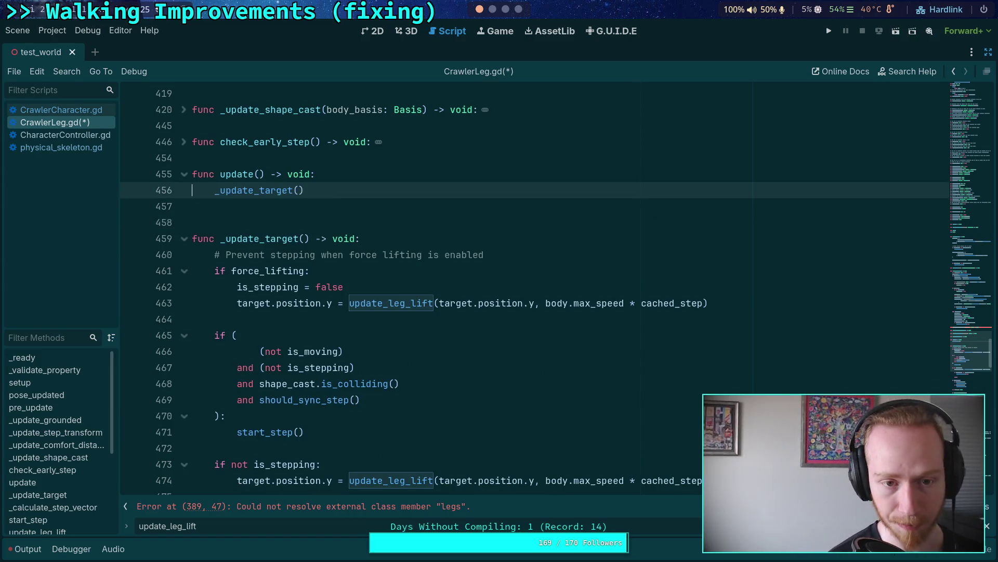
key("Down")
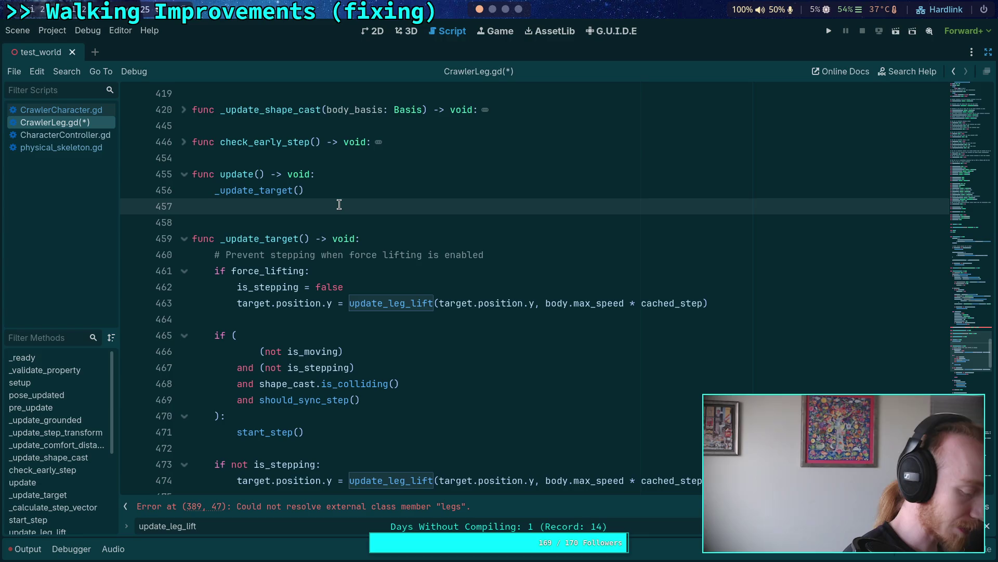
Insert a blank indented line under 'if not is_stepping:' on line 473, above the update_leg_lift assignment.
scroll(341, 224, "down", 1)
scroll(338, 336, "down", 1)
scroll(338, 336, "up", 1)
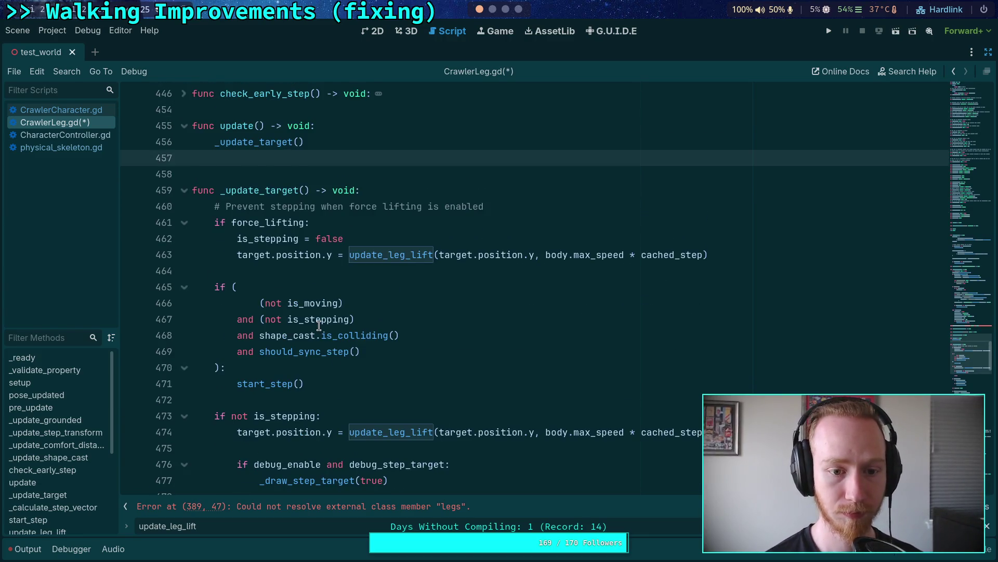
scroll(319, 326, "down", 4)
scroll(379, 302, "up", 4)
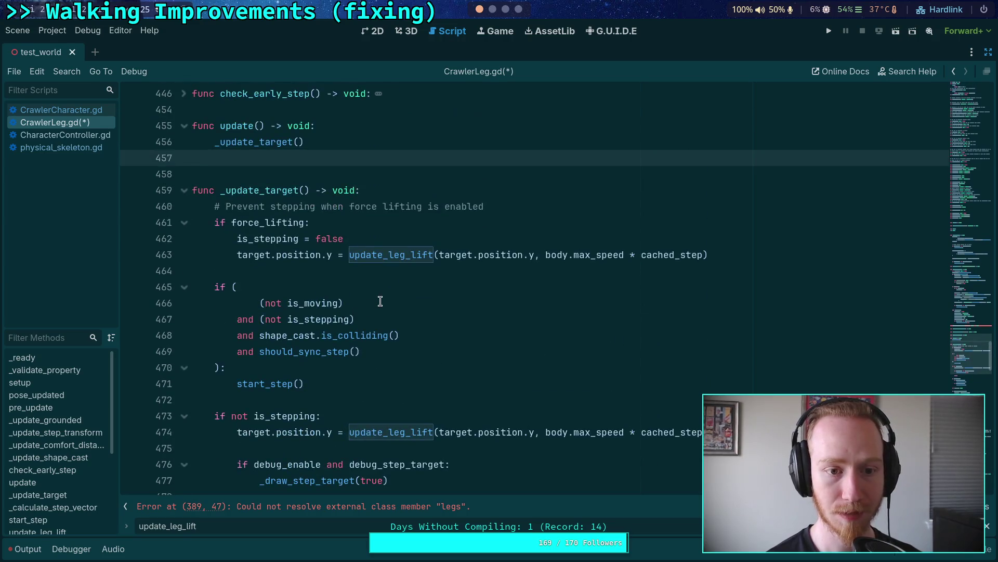
scroll(319, 301, "down", 1)
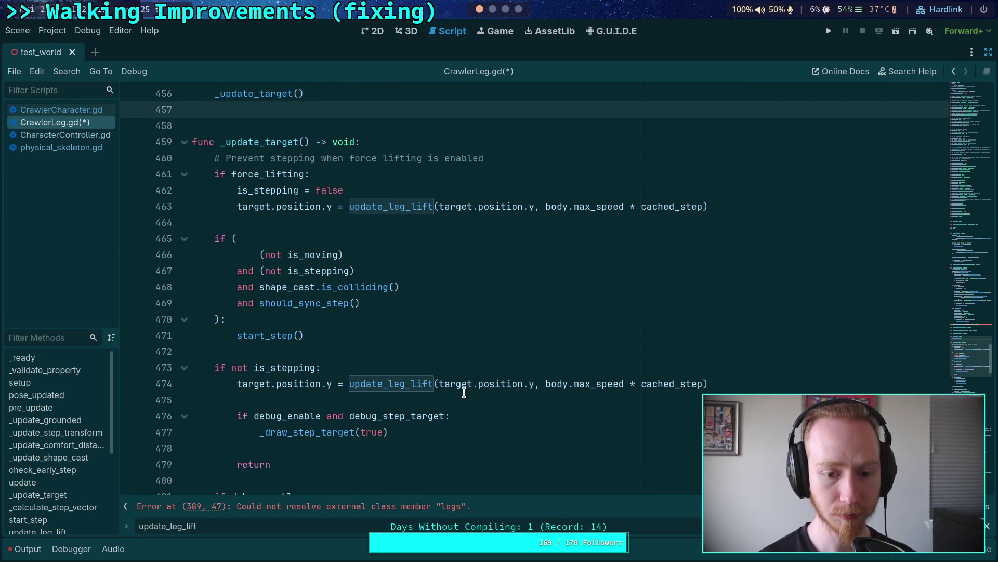
left_click(375, 401)
scroll(380, 405, "down", 1)
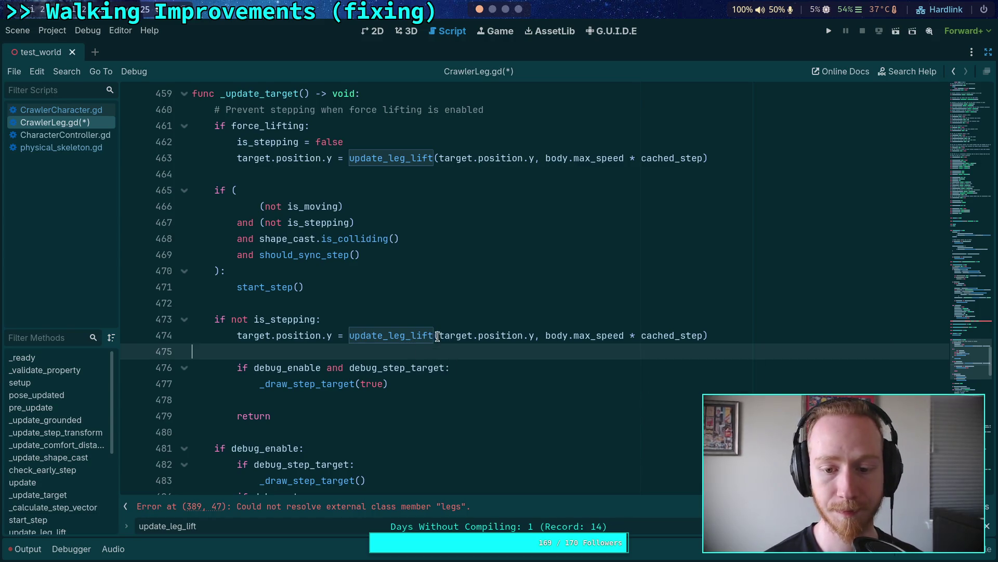
double_click(387, 335)
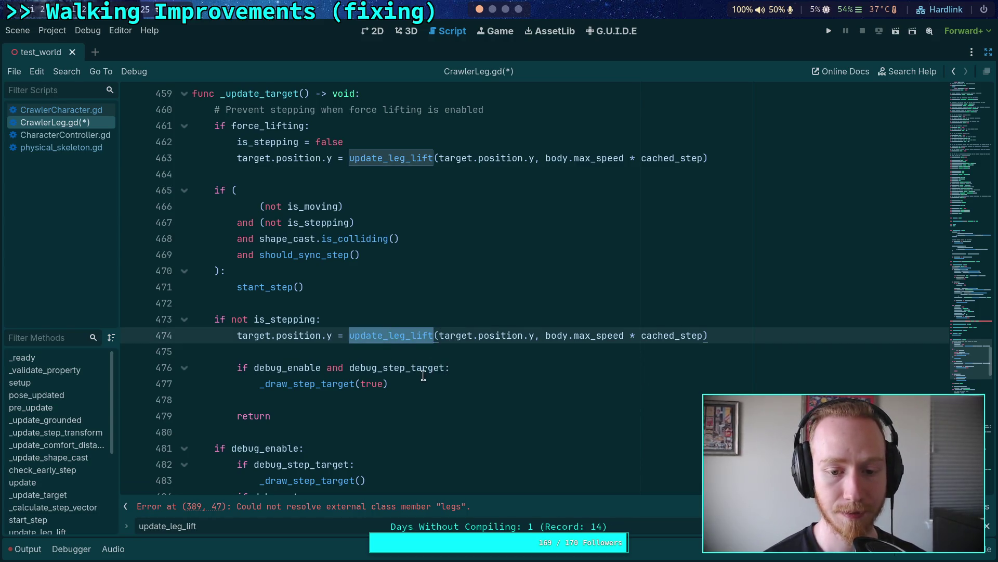
left_click(362, 325)
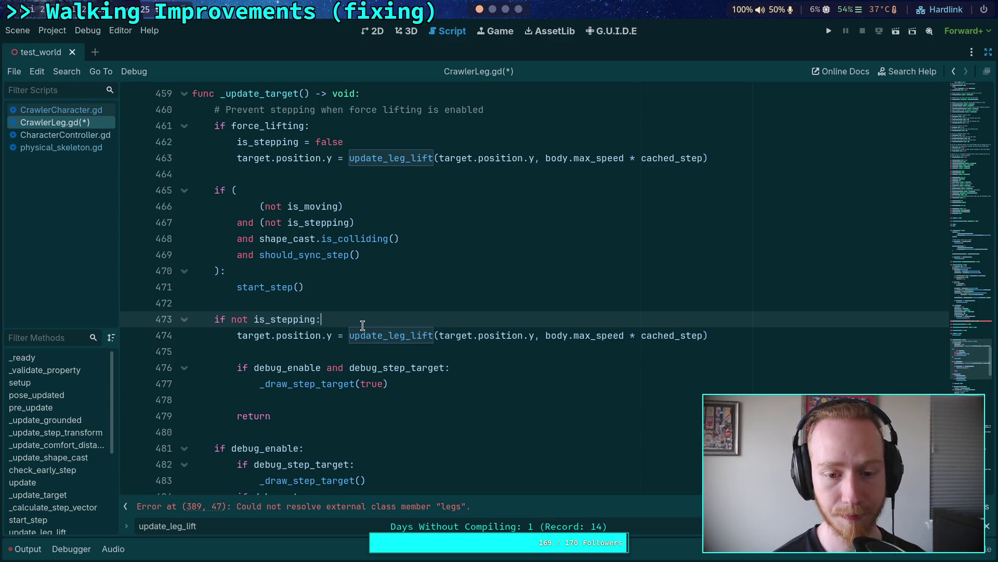
key("Return")
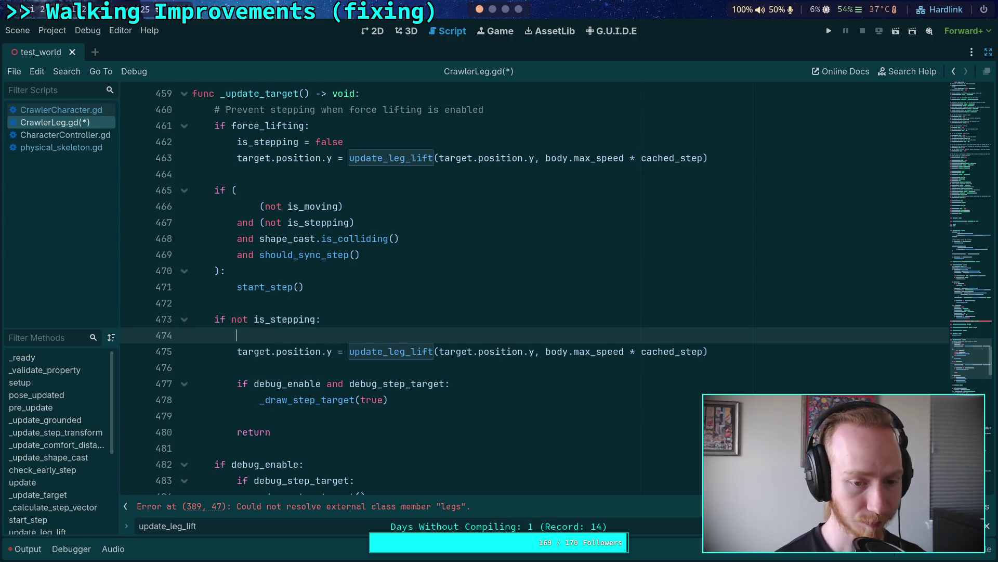
Type the call _update_target_lift() on the new line in the not-stepping branch.
type("_lift")
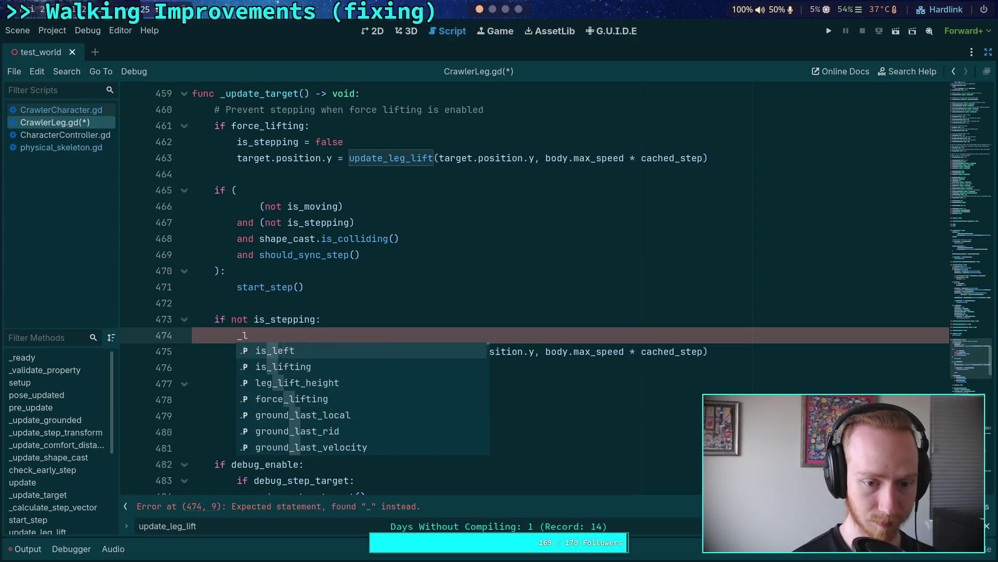
type("_target")
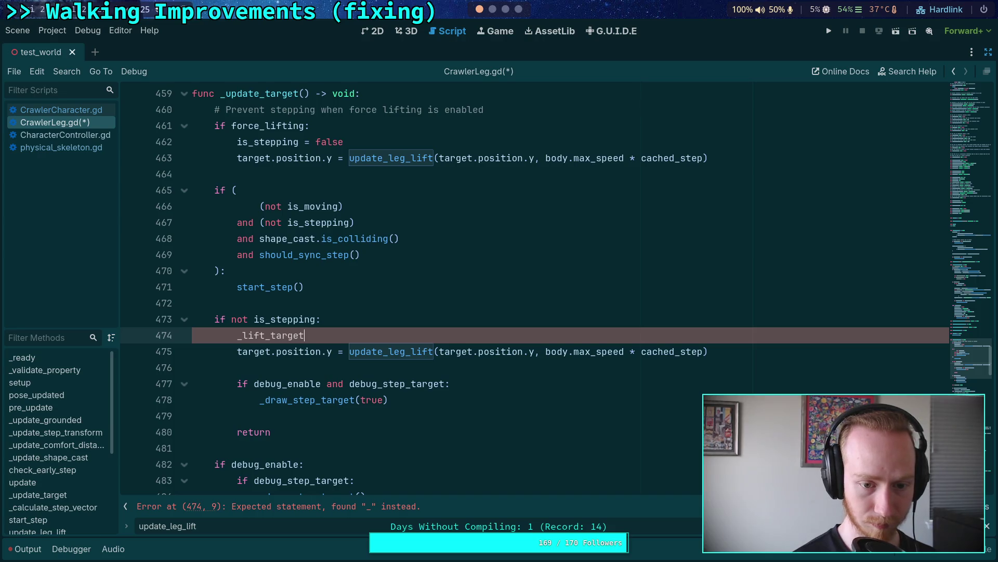
key("BackSpace")
key("BackSpace")
key("BackSpace")
type("pdate-t")
type("arget_lift")
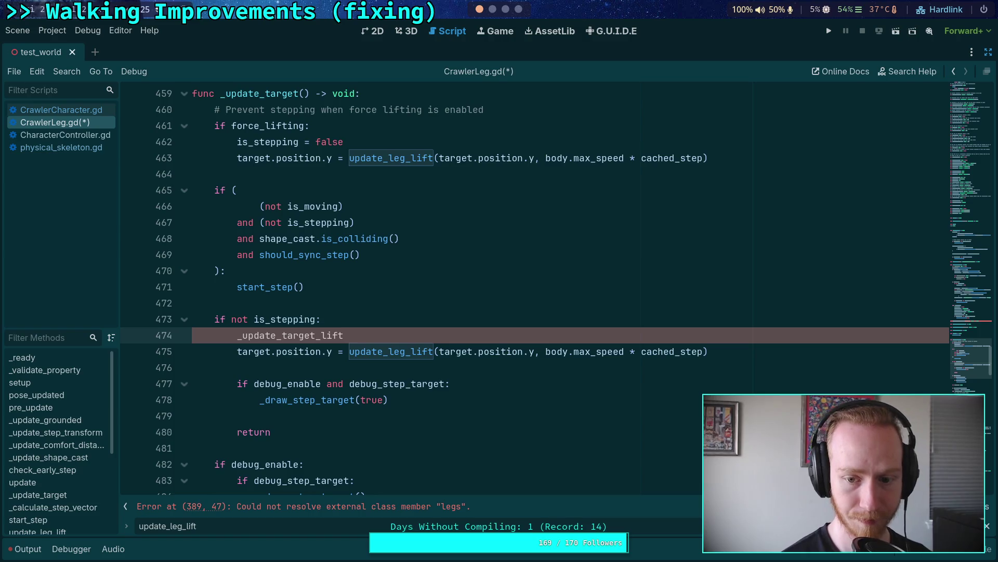
type("()")
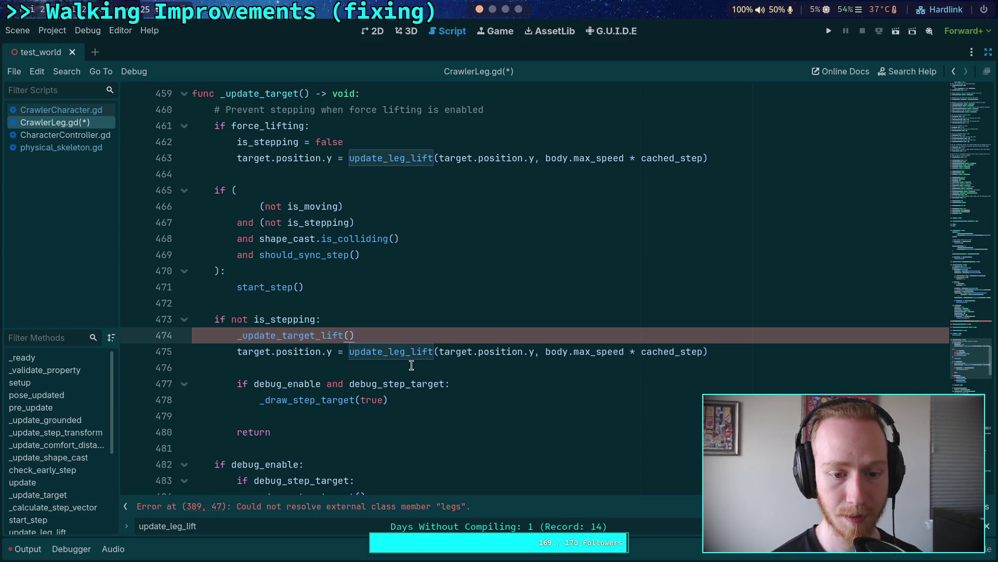
Delete the leg-lift assignment from the force-lifting branch and jump to update_leg_lift's definition.
left_click_drag(237, 158, 775, 153)
key("ctrl+c")
key("BackSpace")
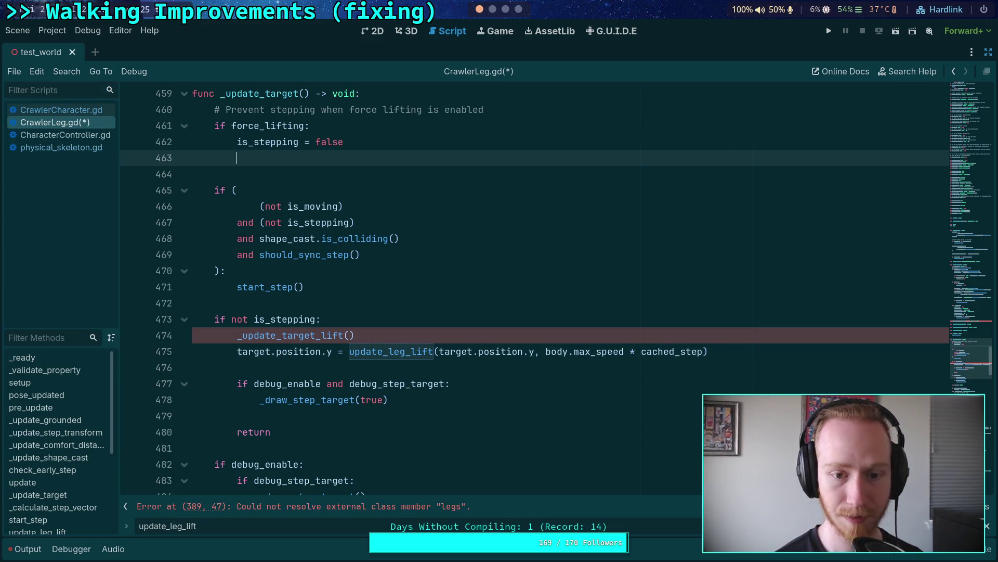
scroll(390, 312, "down", 1)
left_click(390, 286, "ctrl")
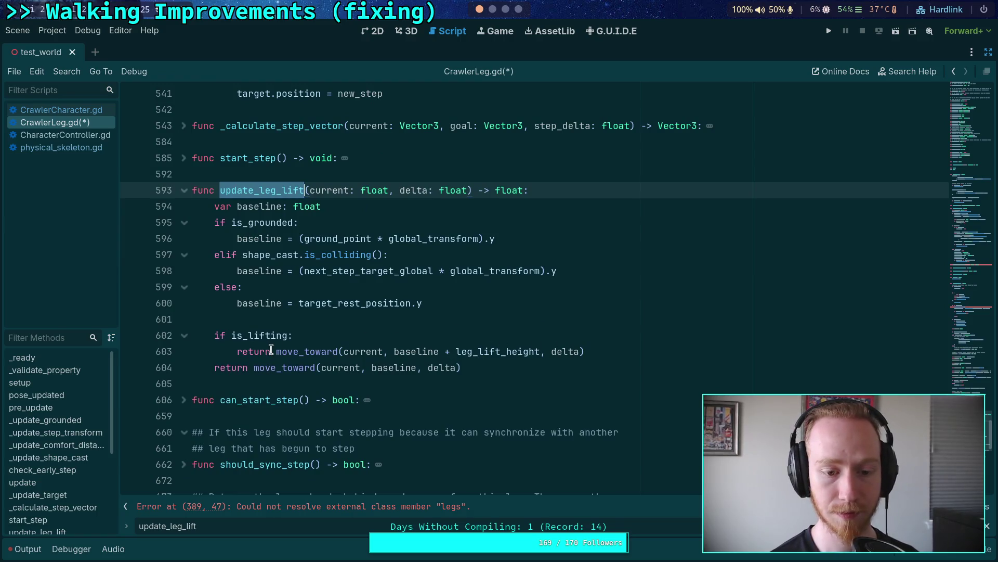
Add 'var current: float = target.position.y' before the is_lifting check in update_leg_lift.
left_click(303, 314)
key("Return")
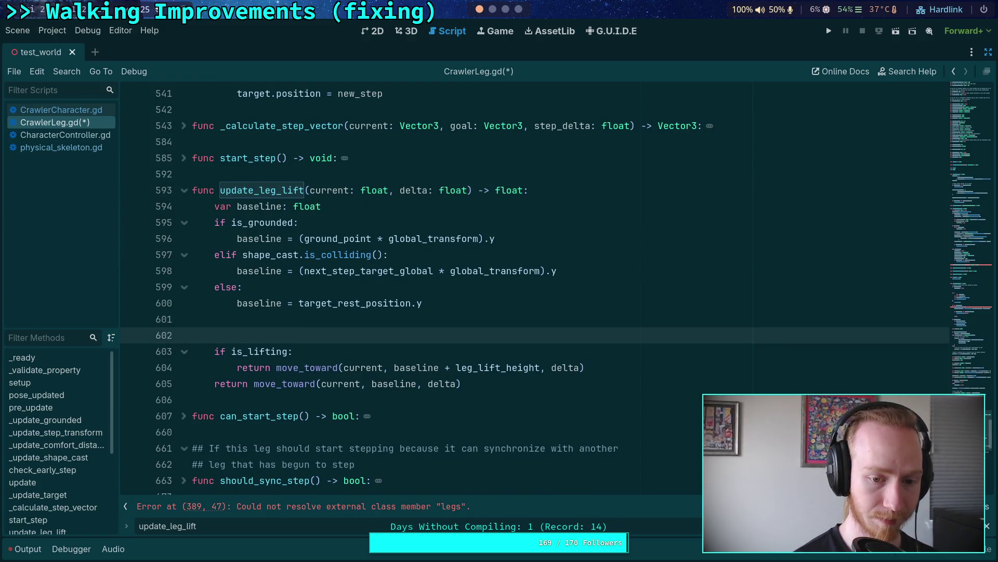
type("v")
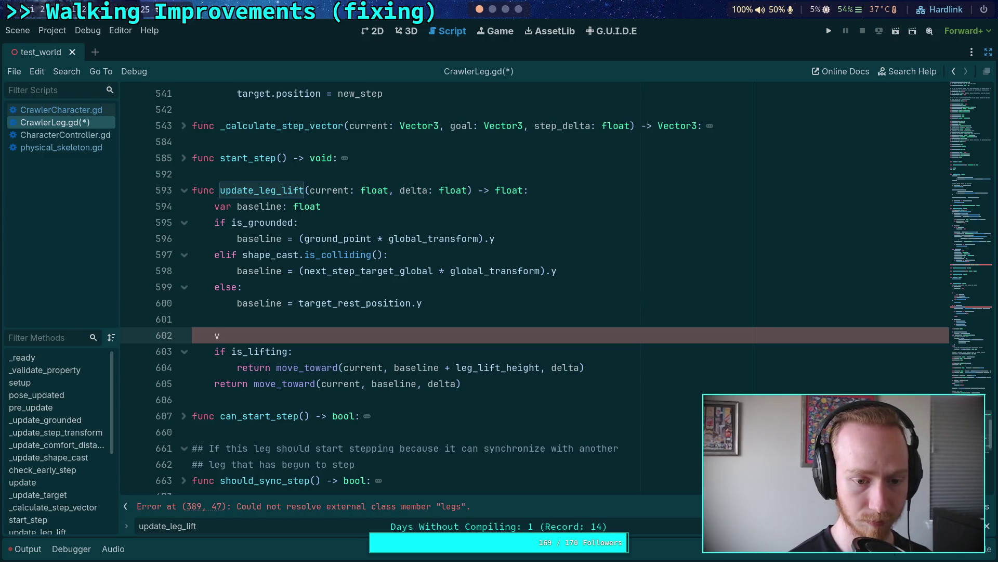
type("ar current: float = ")
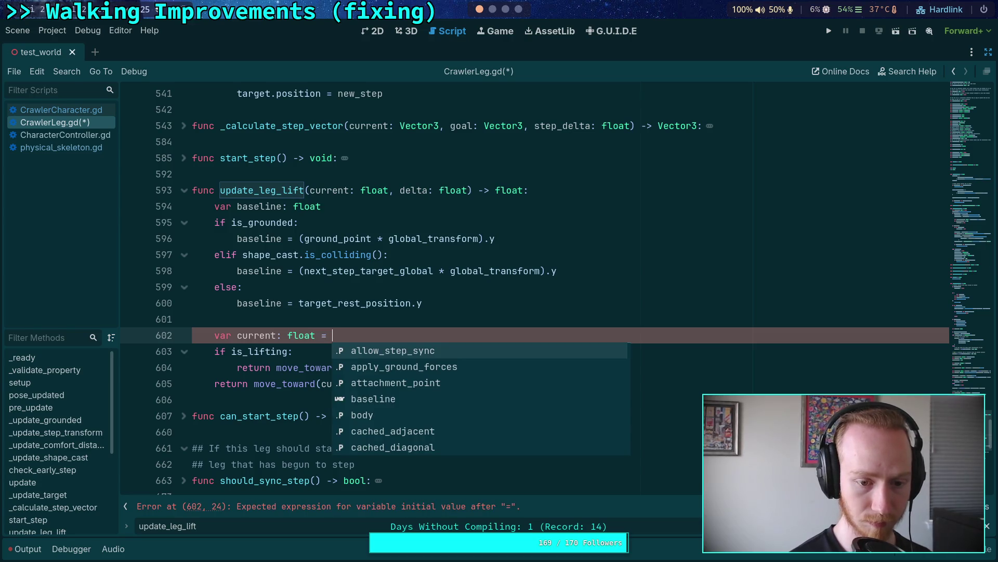
type("target.")
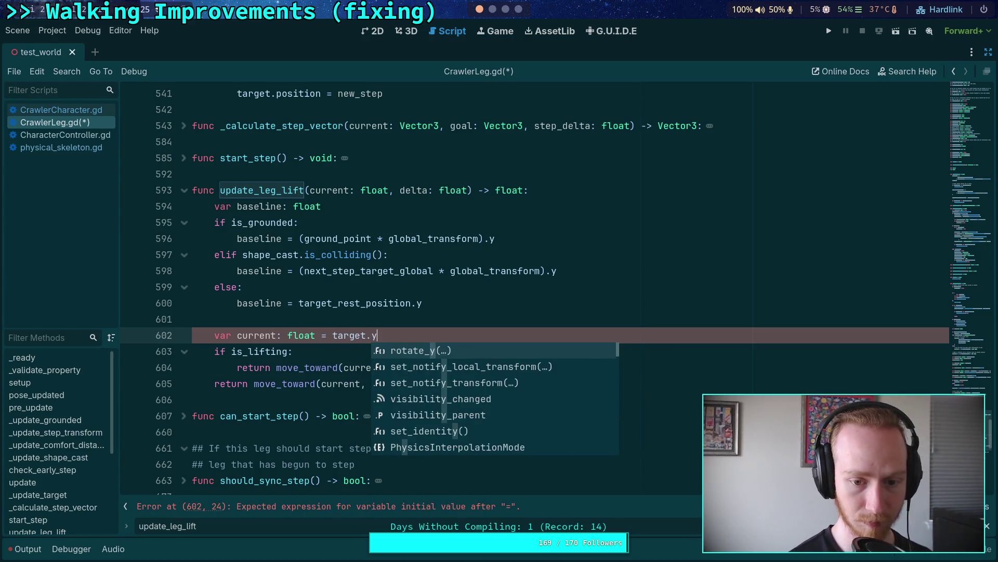
type("positionp")
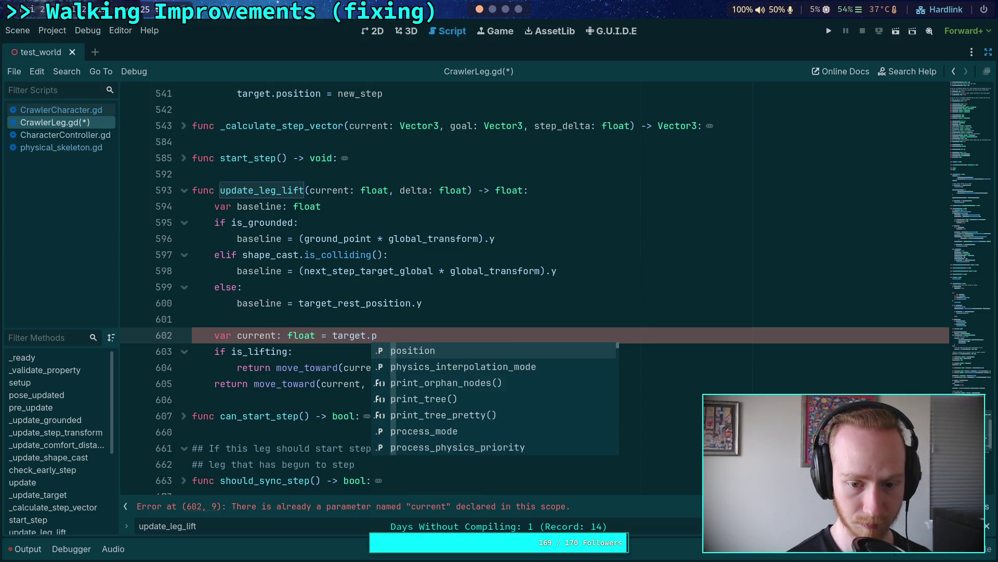
key("Return")
key("BackSpace")
type(".y")
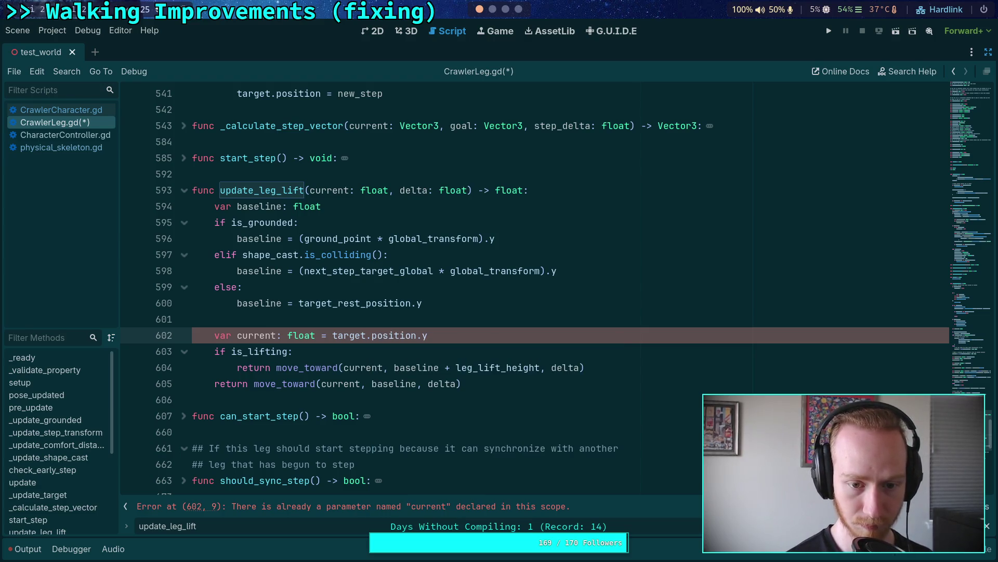
key("Return")
Paste the target-position assignment below, and replace both returns with 'current =' using an else branch.
key("ctrl+w")
key("Escape")
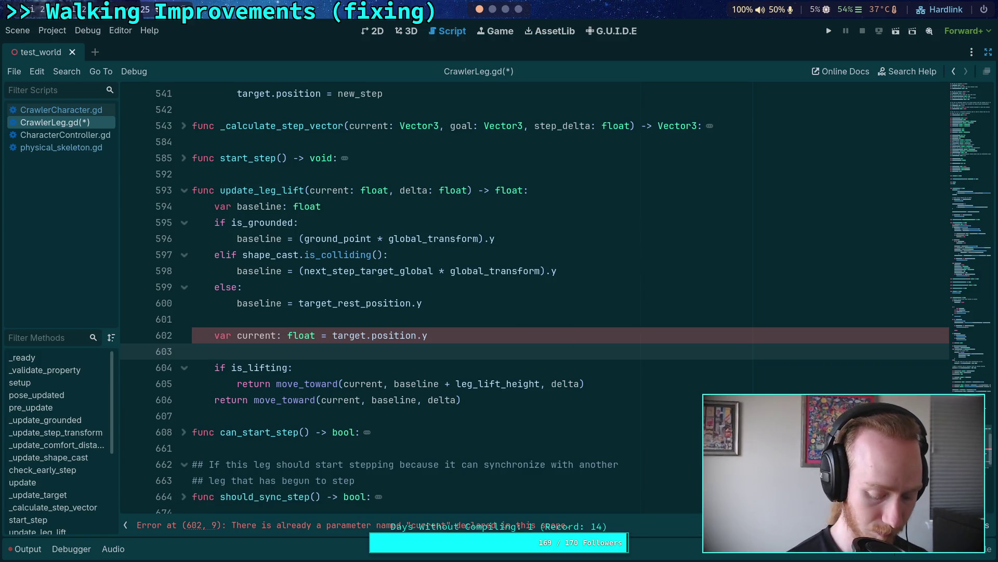
key("ctrl+v")
key("alt+Down")
key("alt+Down")
key("alt+Down")
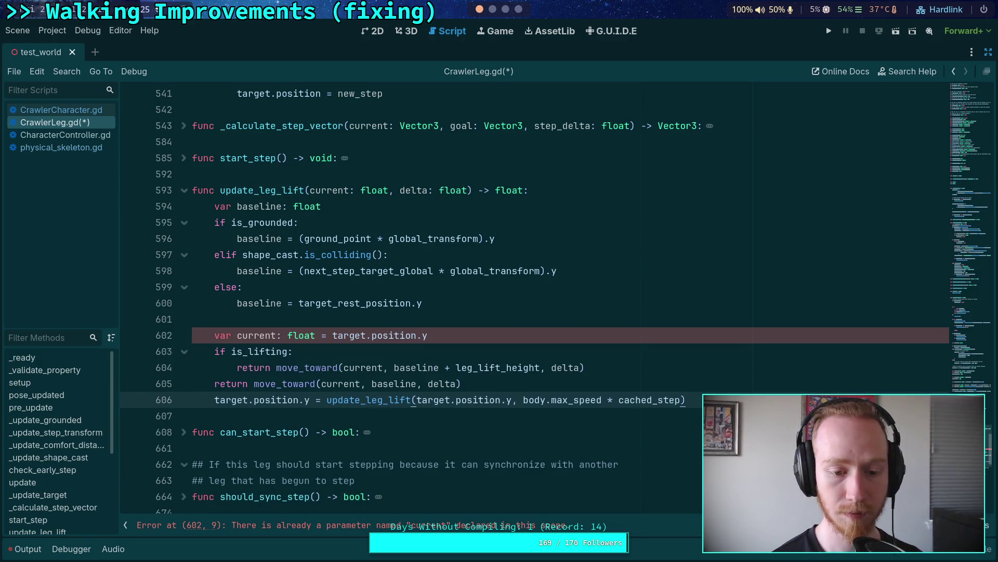
double_click(234, 368)
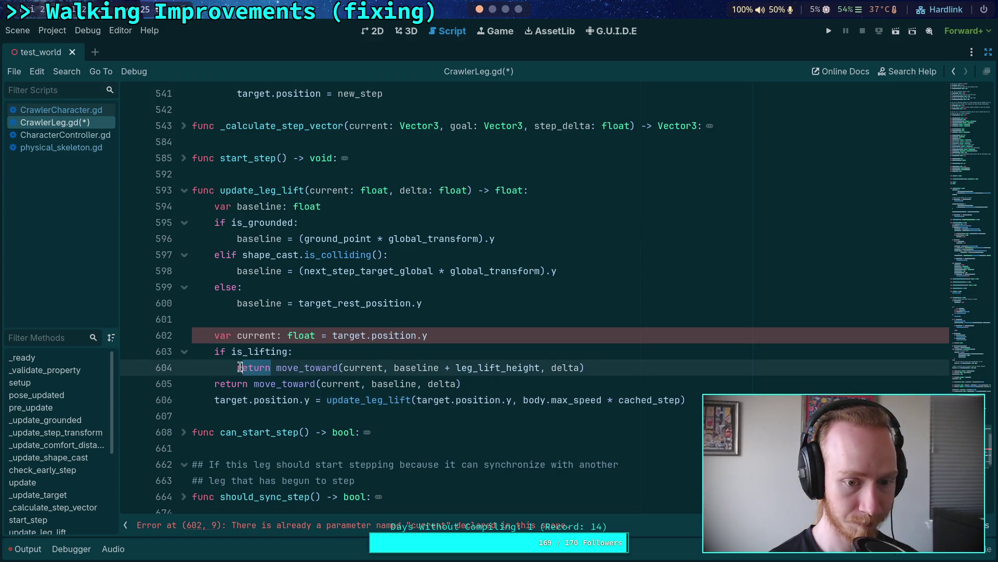
type("curr")
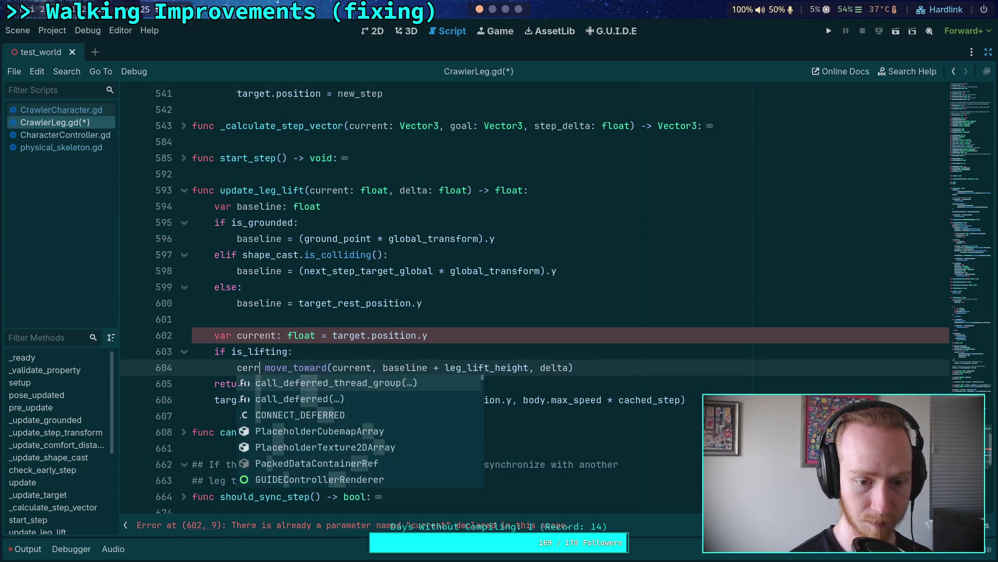
type("ent ")
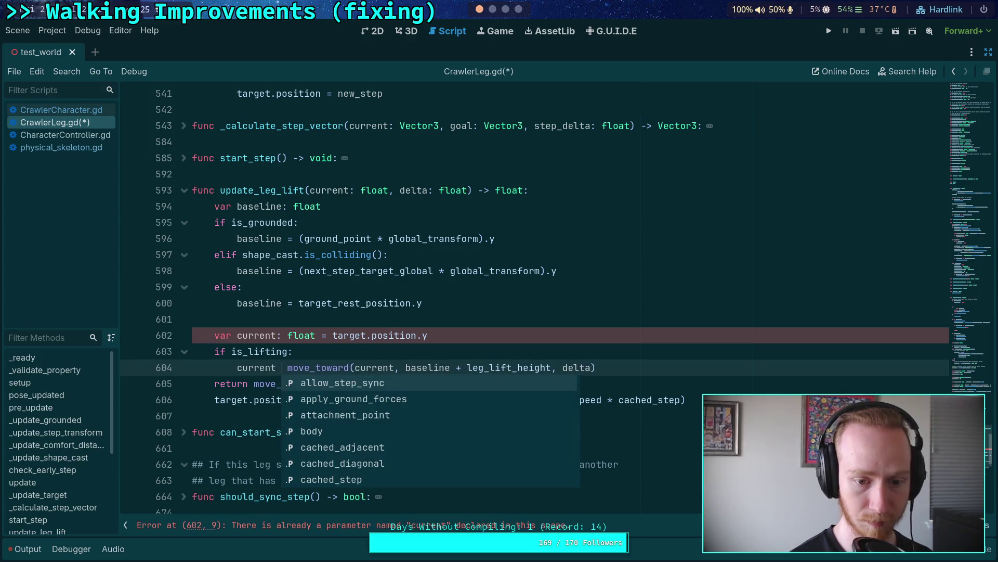
type("=")
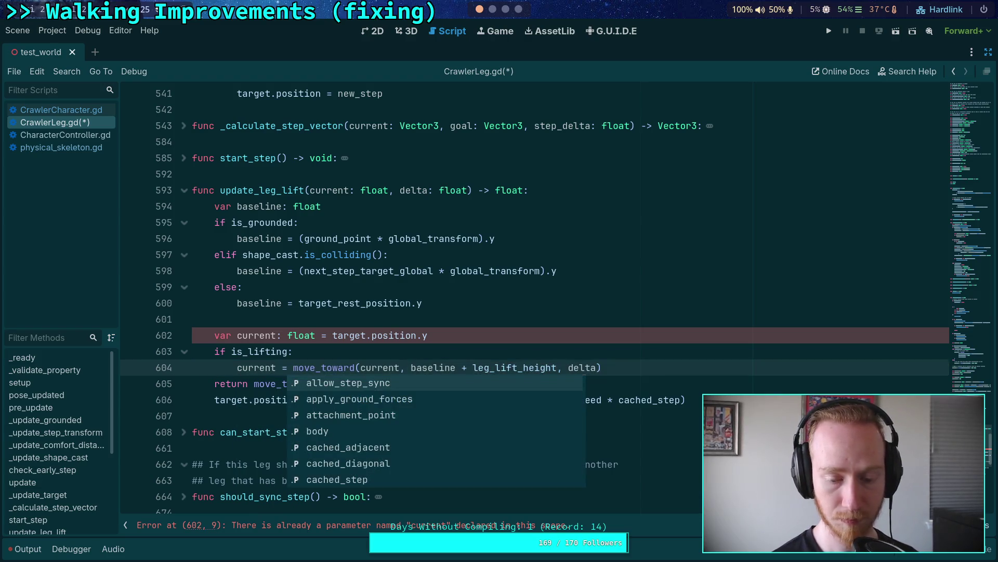
left_click(375, 335)
left_click_drag(215, 384, 248, 385)
type("else:")
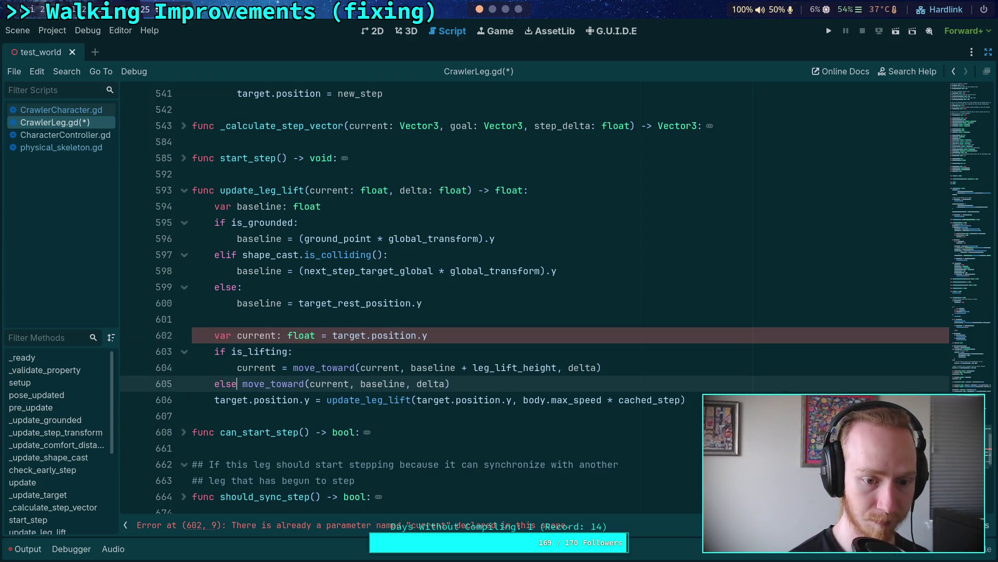
key("Return")
type("current =")
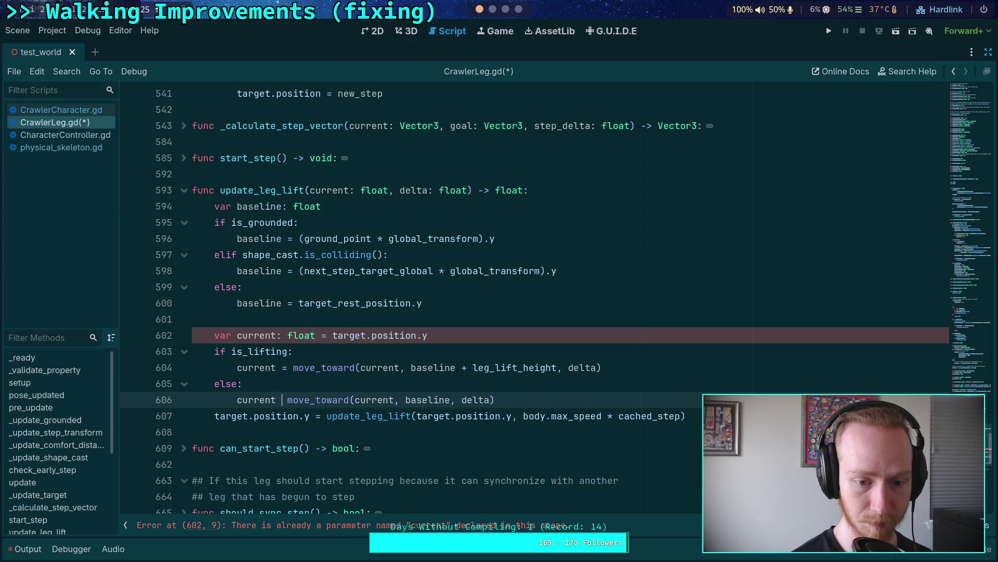
Remove the current parameter from update_leg_lift's signature.
left_click_drag(311, 193, 468, 194)
left_click(397, 194)
left_click_drag(397, 194, 310, 194)
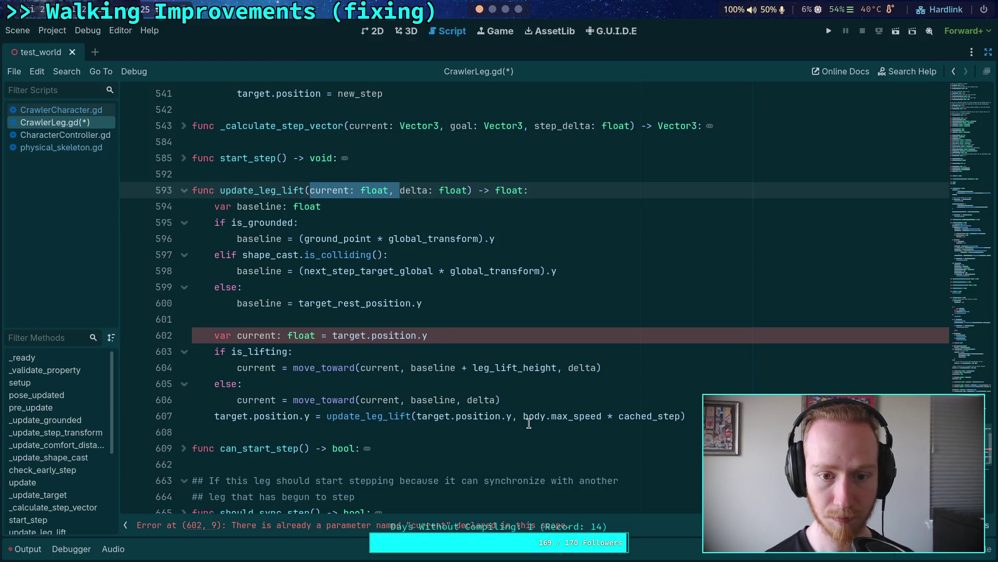
key("BackSpace")
left_click_drag(522, 419, 680, 416)
key("ctrl+c")
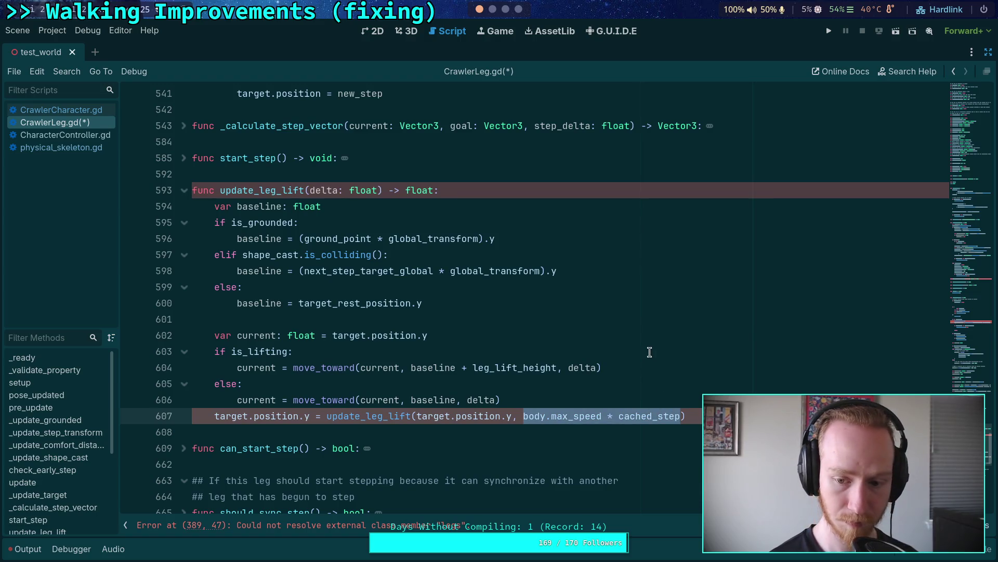
Move body.max_speed * cached_step into a new 'var delta: float' declaration.
key("BackSpace")
left_click(476, 335)
key("Return")
type("var delta: float =")
key("ctrl+v")
left_click(416, 315)
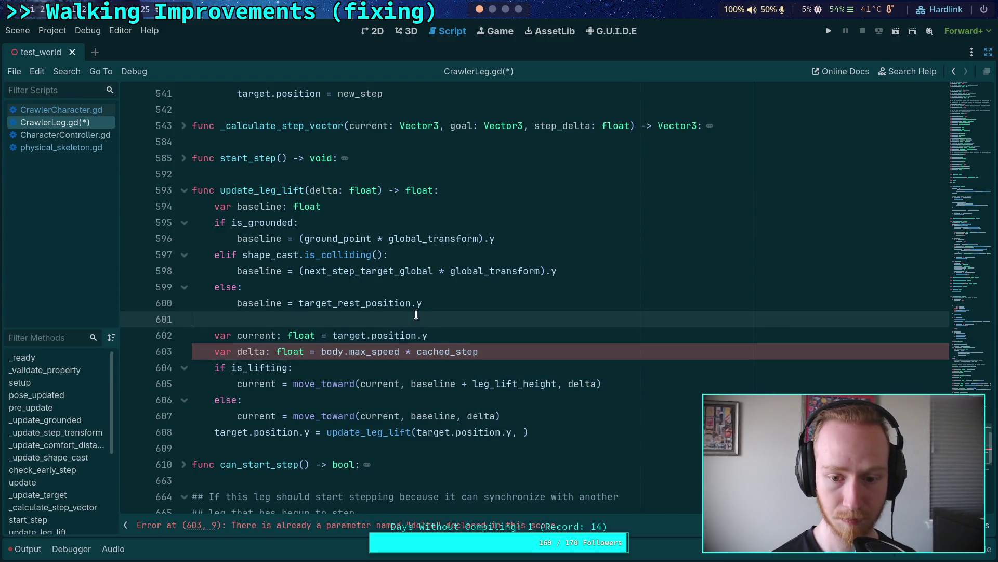
Drop the delta parameter, make the assignment 'target.position.y = current', and save the script.
left_click_drag(310, 190, 373, 185)
key("BackSpace")
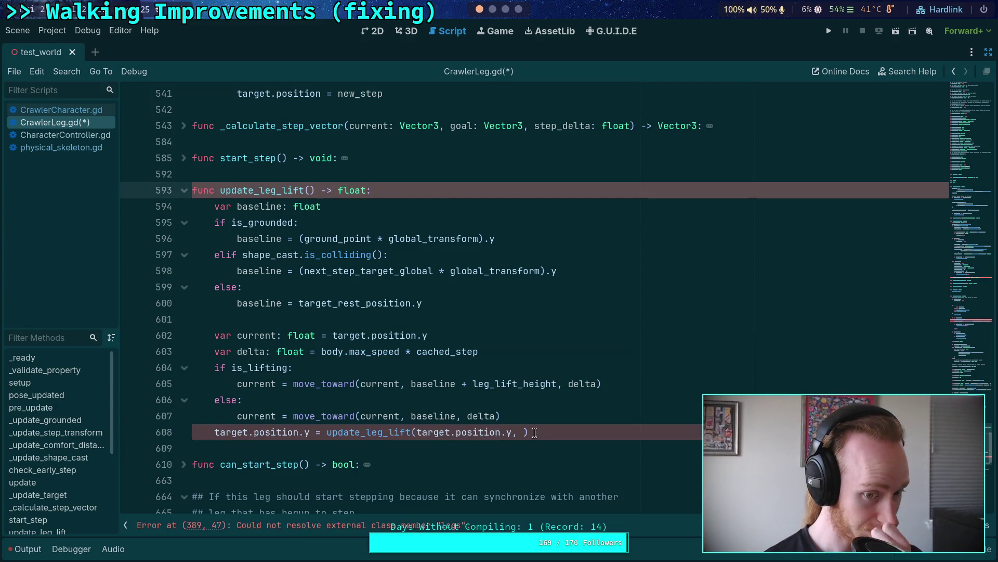
left_click_drag(323, 435, 568, 436)
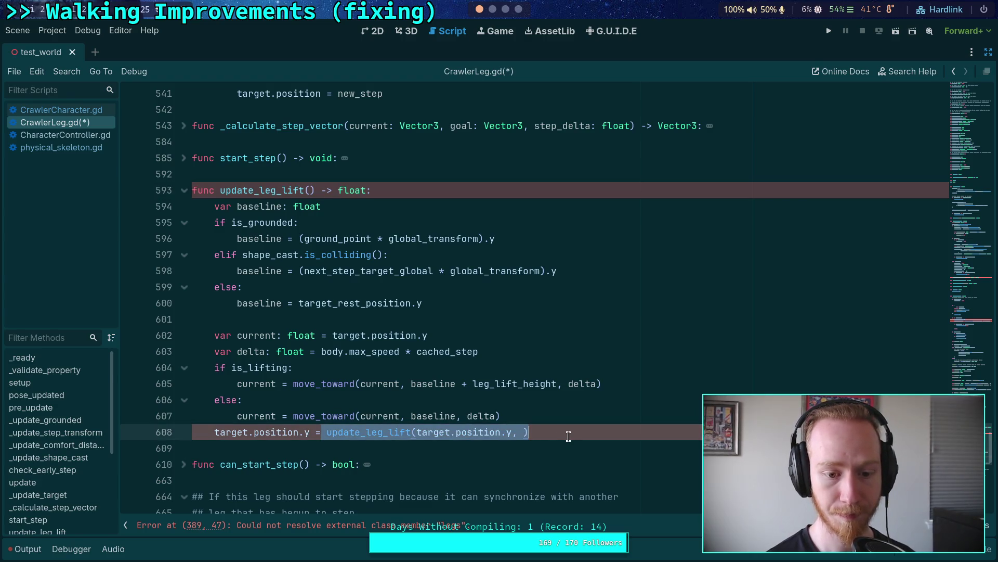
key("BackSpace")
key("BackSpace")
type("urrent")
key("ctrl+s")
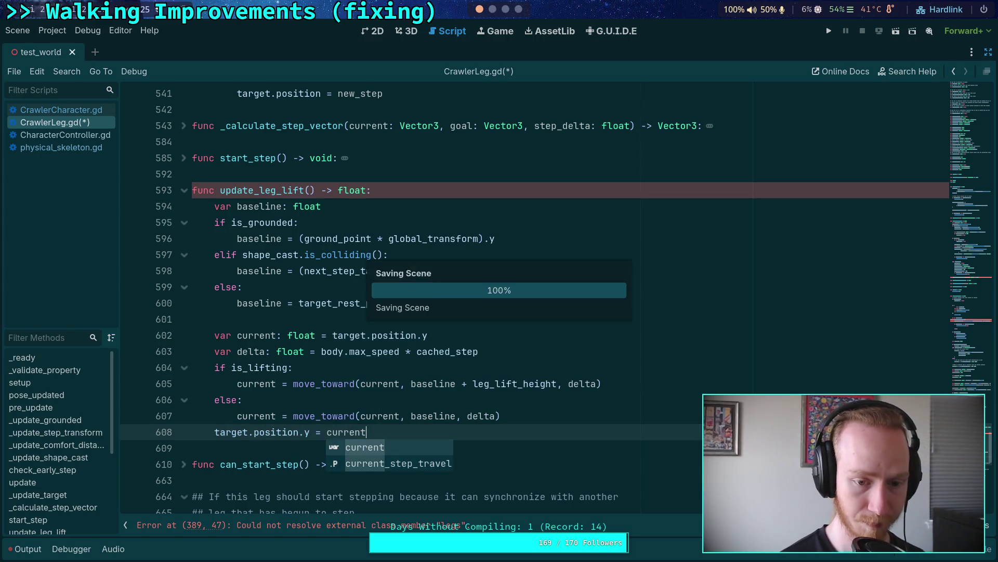
Change update_leg_lift's return type from float to void and search for its call.
left_click(422, 399)
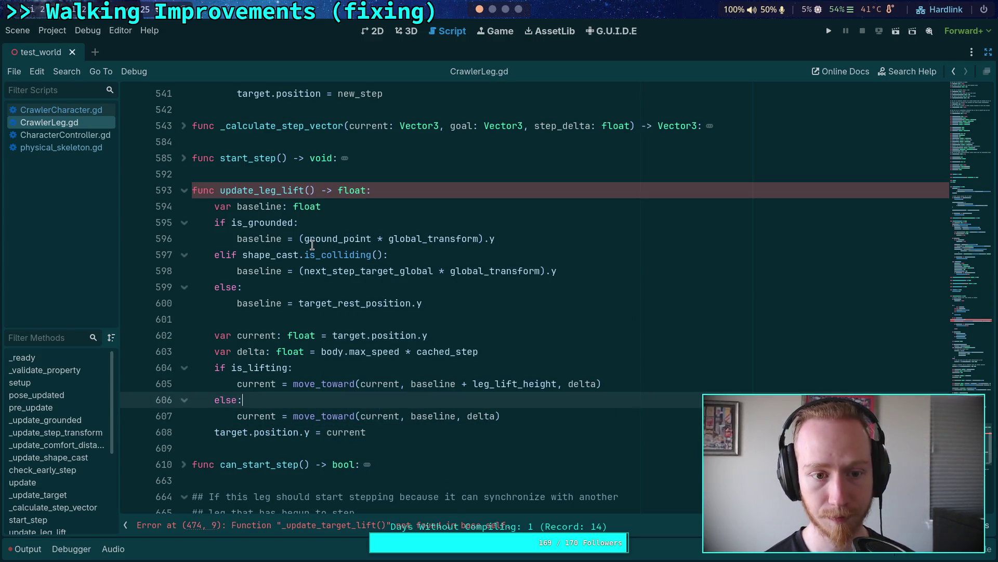
double_click(351, 183)
type("void")
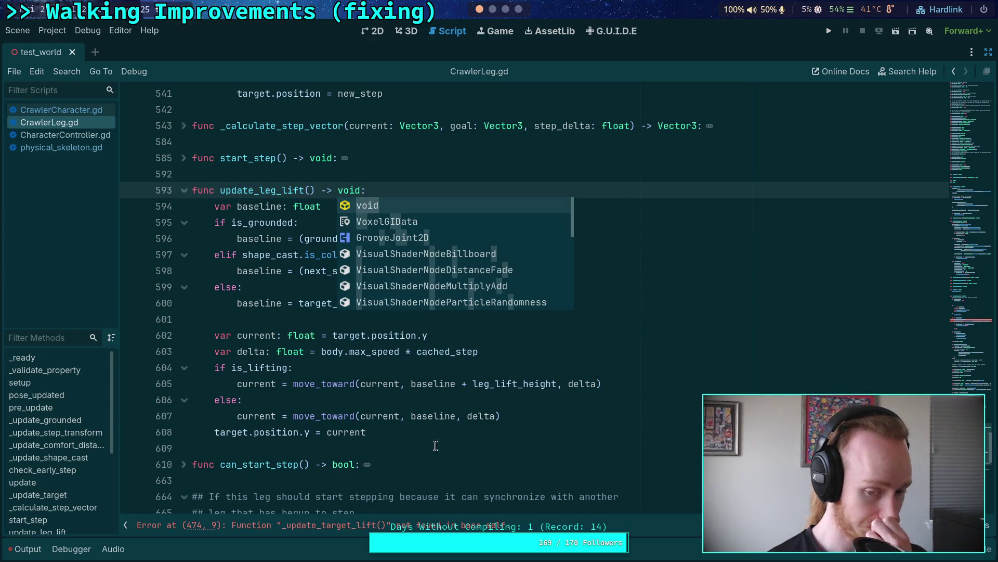
double_click(286, 194)
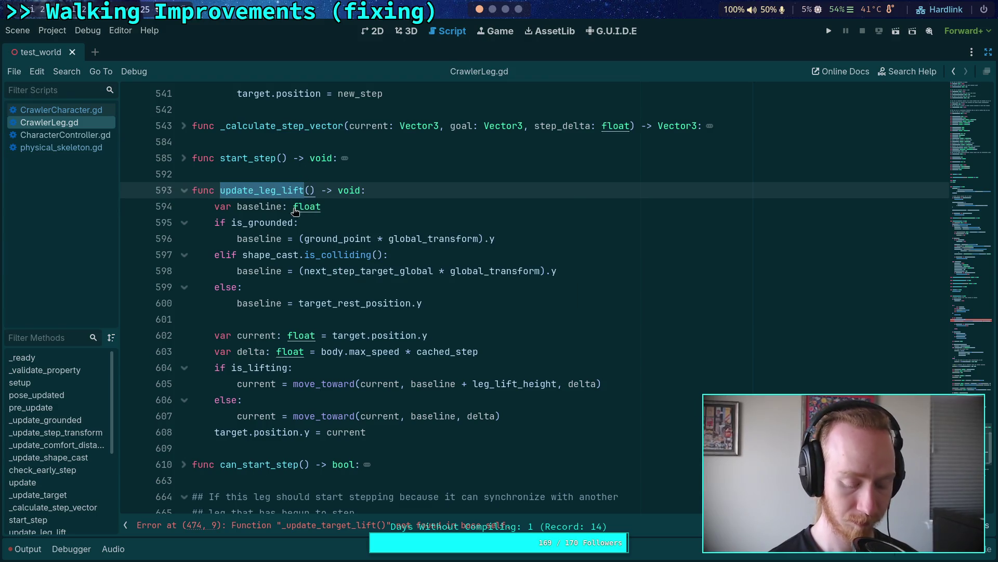
key("ctrl+f")
key("Return")
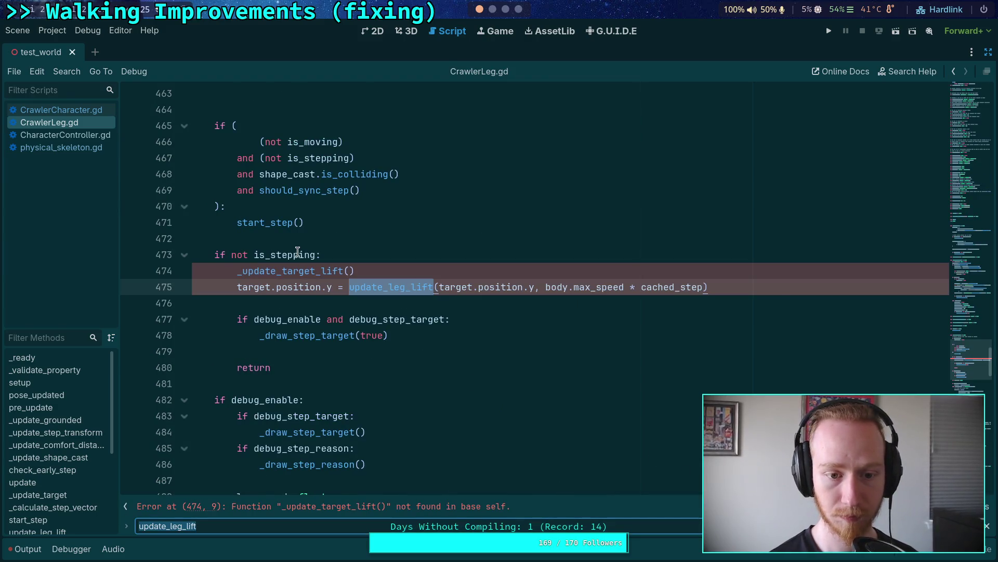
Delete the old update_leg_lift assignment line and start a lift call in the force_lifting branch.
left_click(301, 254)
scroll(300, 255, "up", 1)
left_click_drag(740, 334, 732, 320)
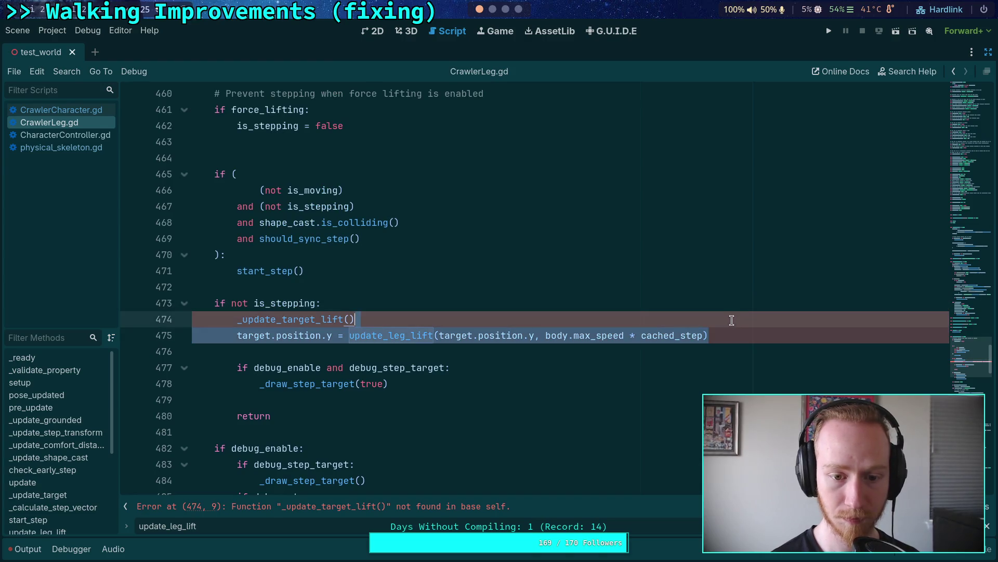
key("BackSpace")
scroll(463, 309, "up", 2)
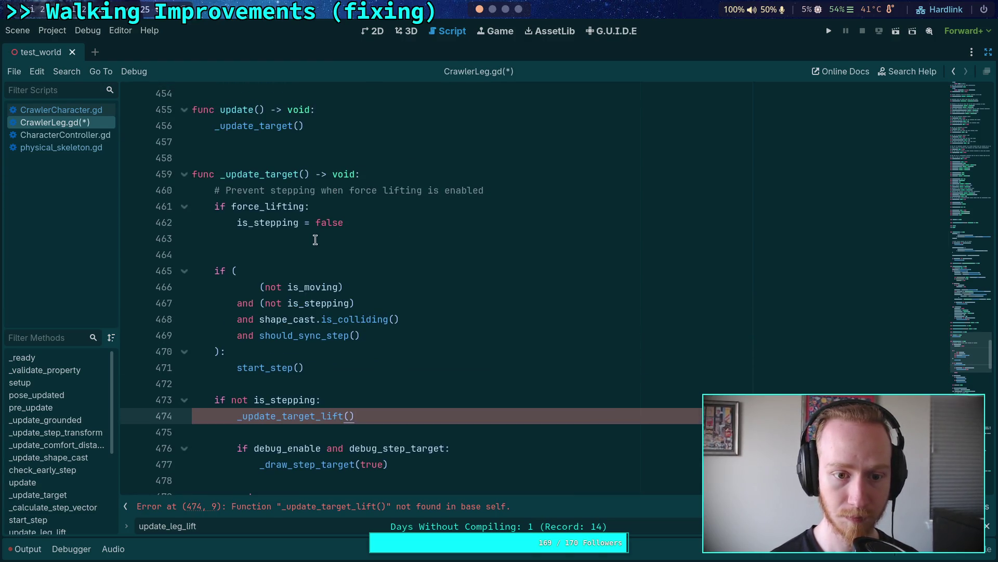
left_click(314, 240)
type("upd")
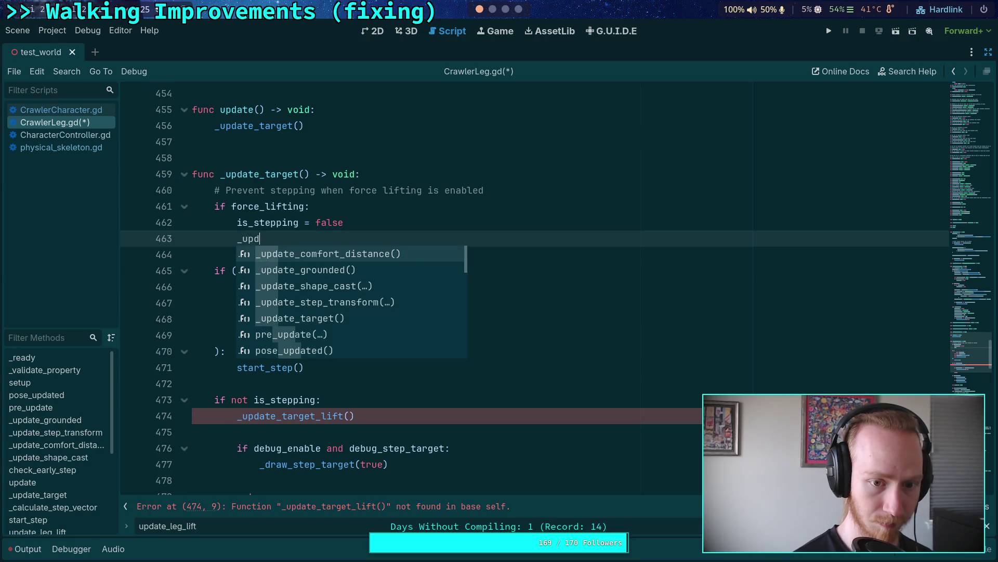
key("Down")
key("Down")
key("Down")
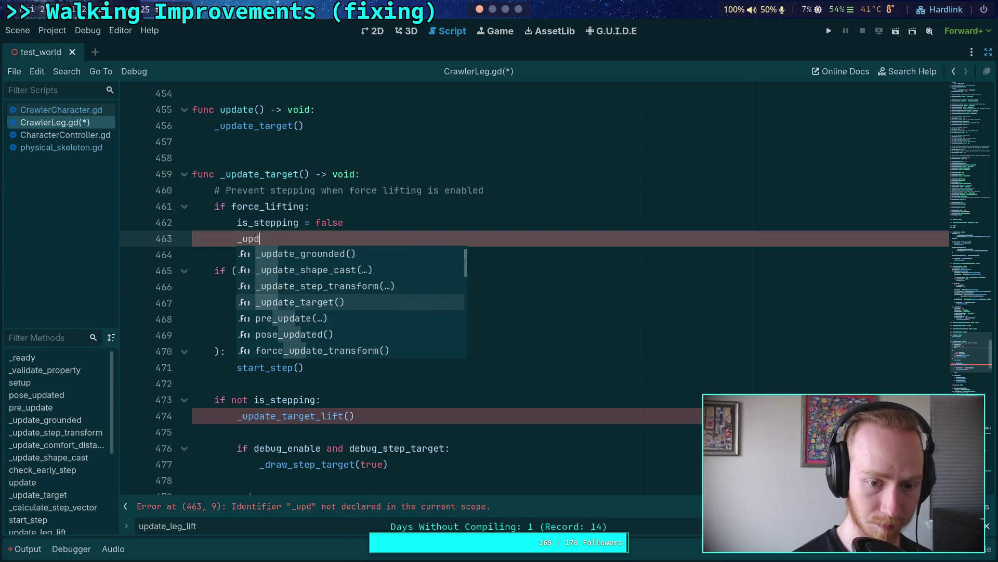
key("Return")
key("BackSpace")
key("BackSpace")
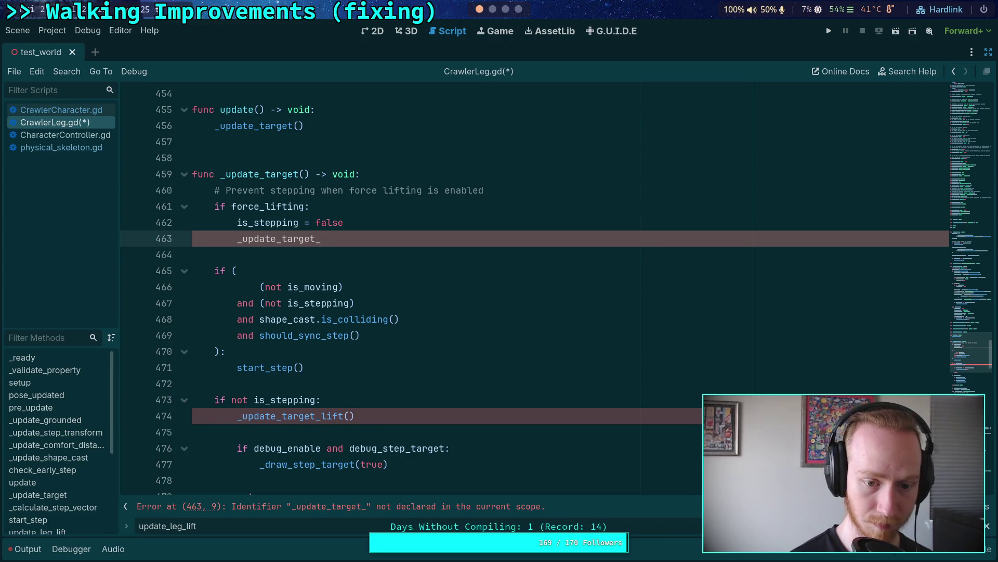
key("BackSpace")
key("BackSpace")
key("BackSpace")
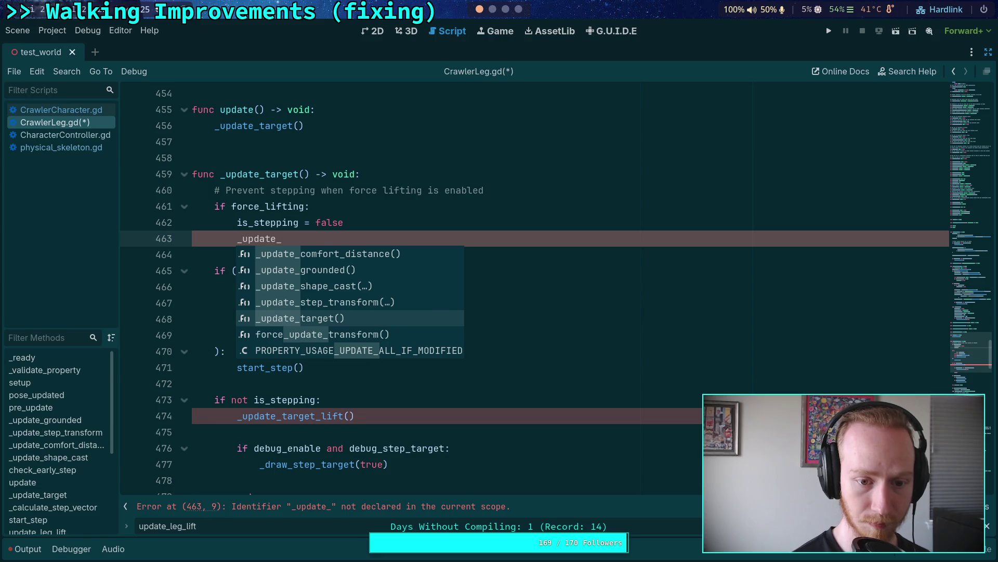
type("li")
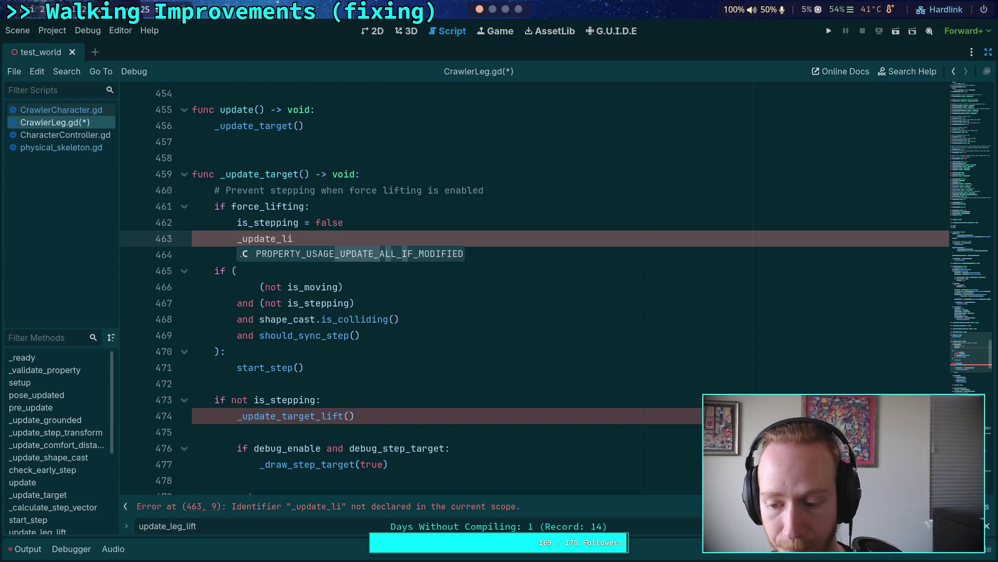
Rename update_leg_lift to _update_target_lift at its definition and save.
key("F3")
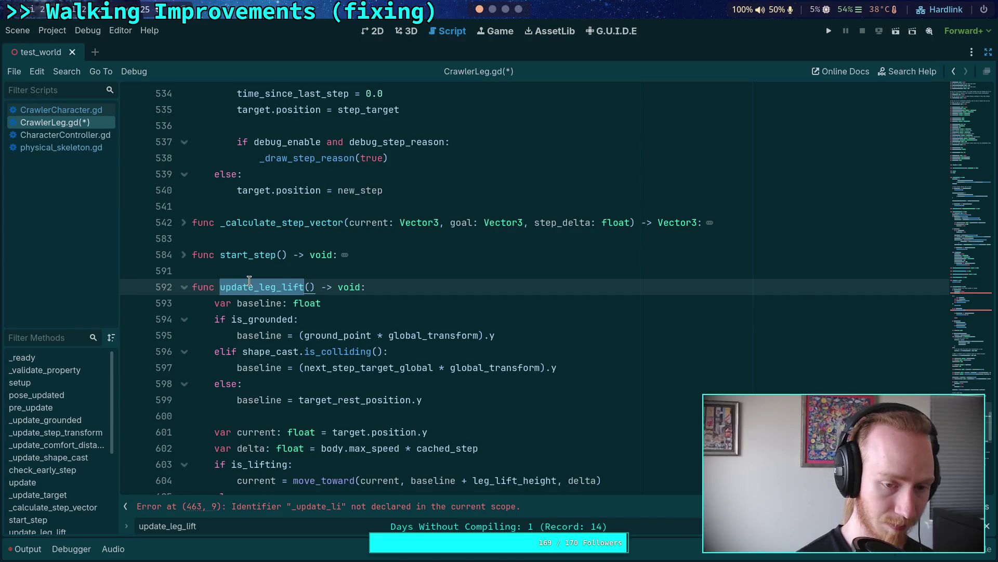
key("Left")
type("_")
key("Escape")
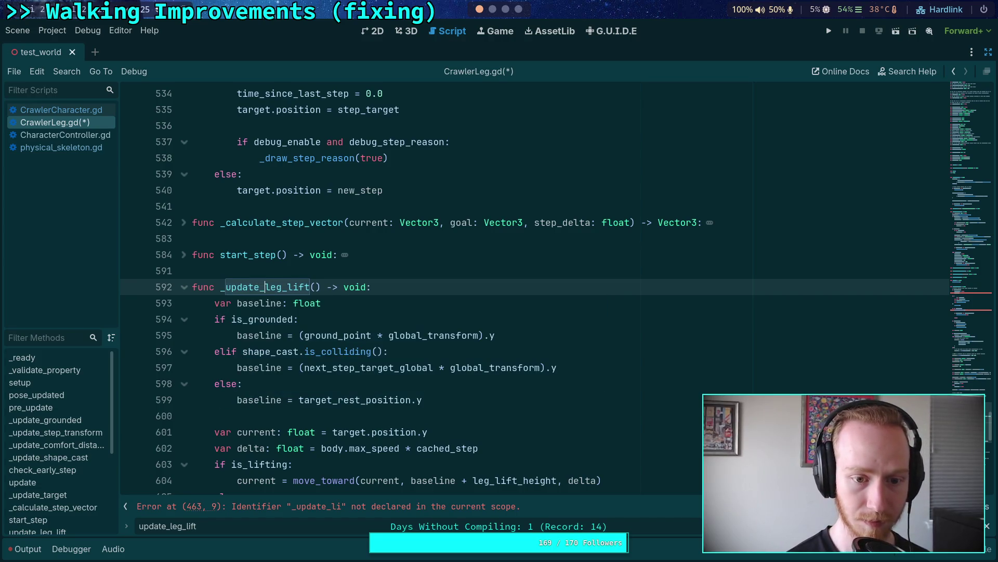
key("Delete")
key("Delete")
key("Delete")
type("tar")
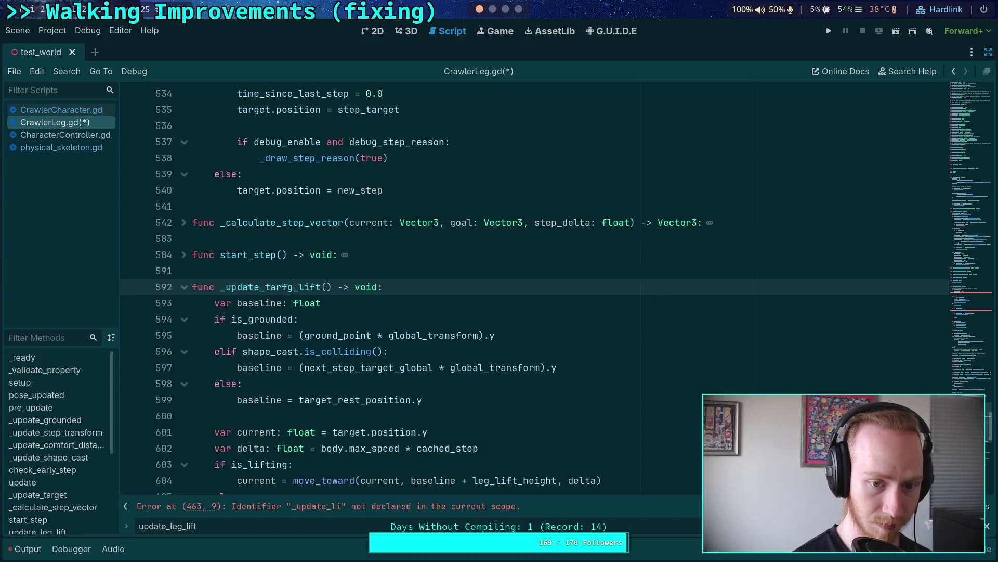
type("get_")
key("ctrl+s")
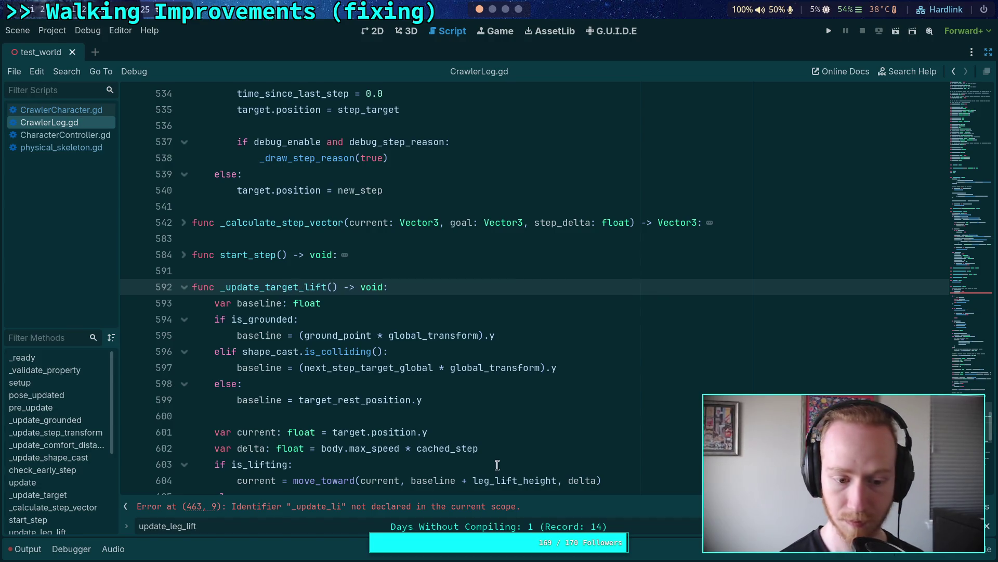
Complete line 463 to _update_target_lift() via autocomplete and close the find bar.
left_click_drag(276, 525, 172, 526)
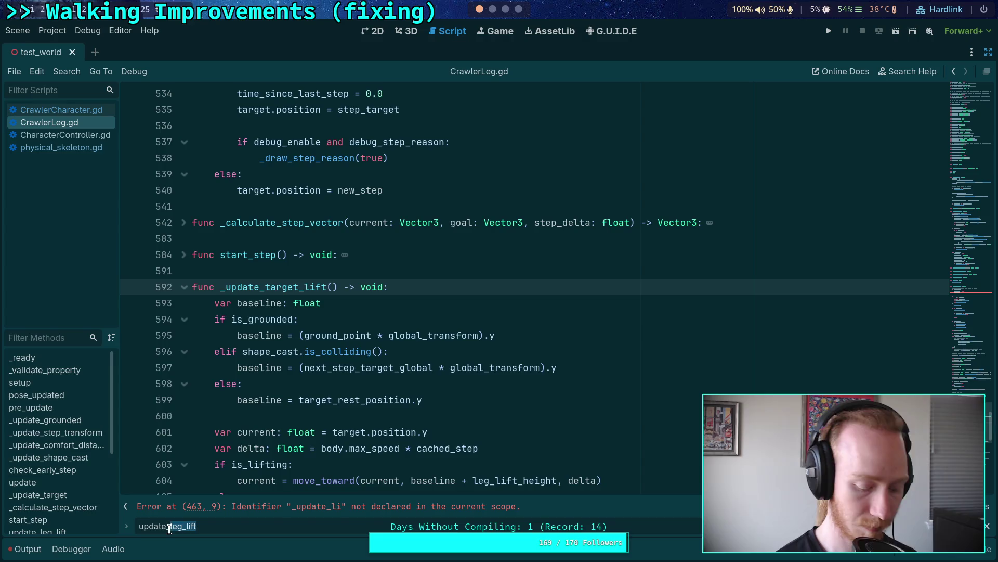
type("tar")
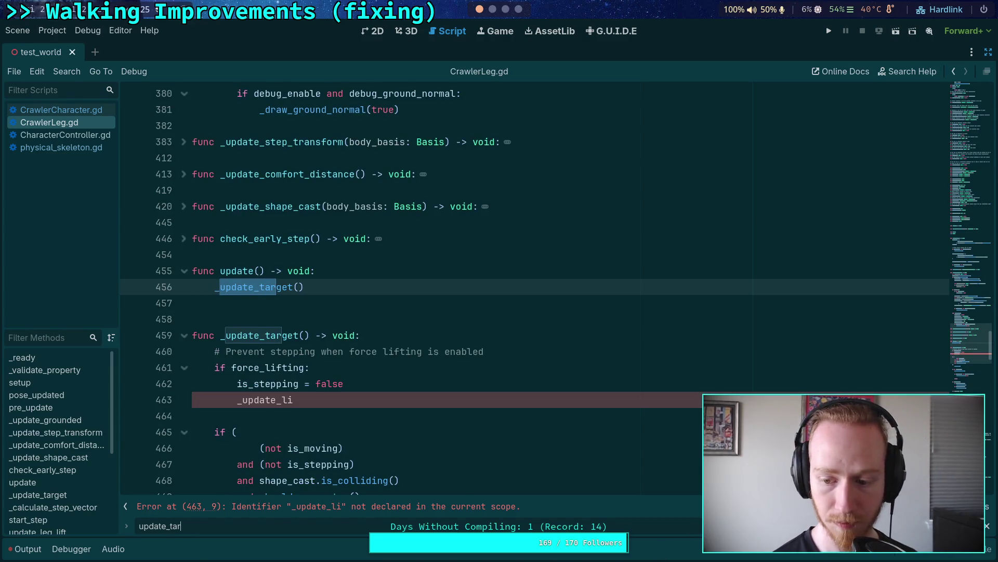
key("Return")
key("Return")
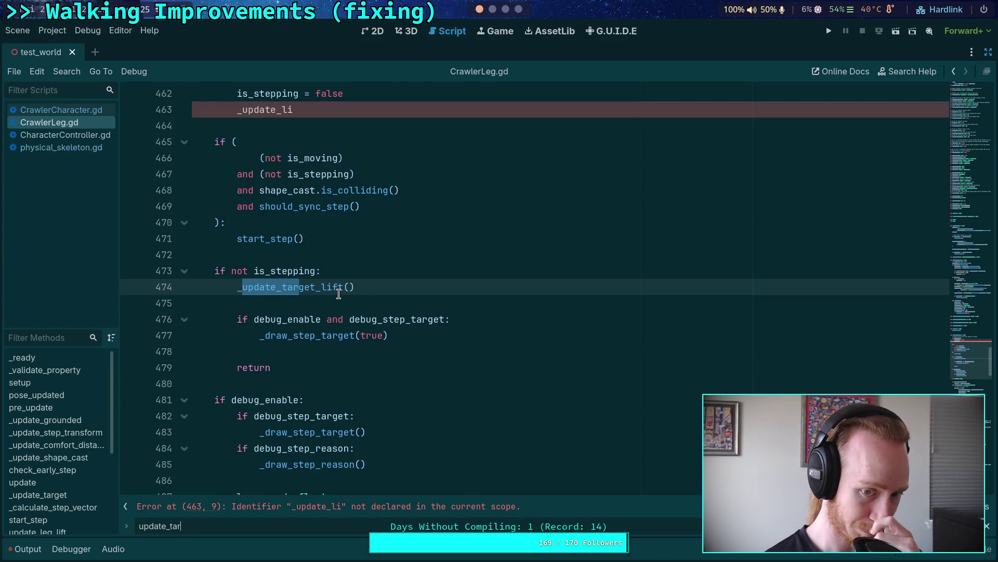
scroll(339, 294, "up", 2)
left_click(332, 207)
key("BackSpace")
key("BackSpace")
type("ta")
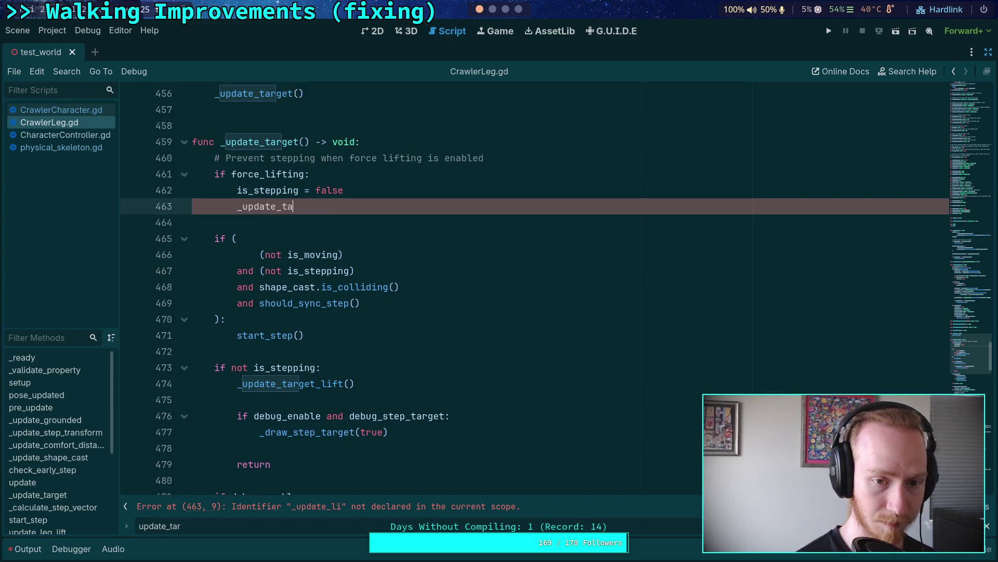
key("Down")
key("Return")
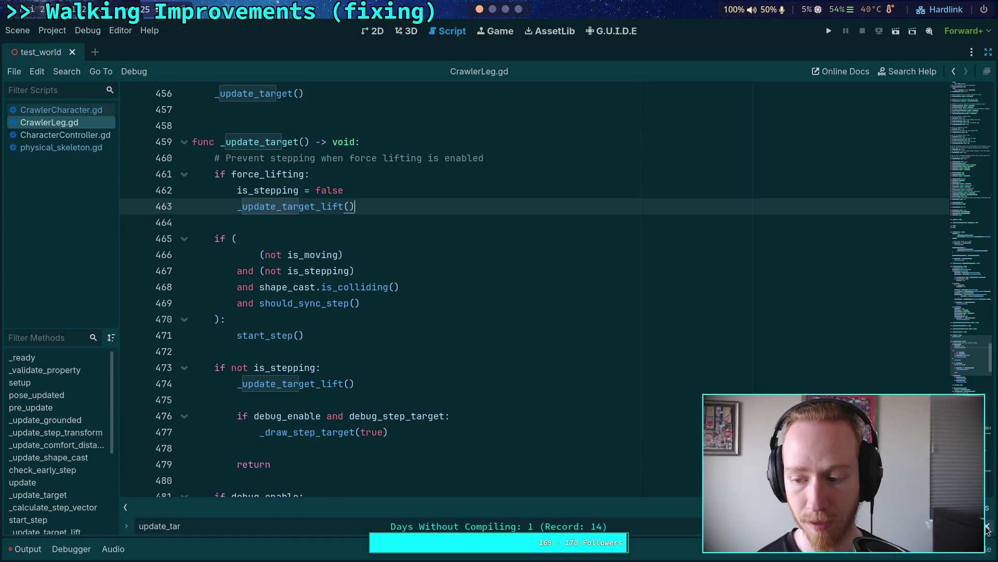
key("Escape")
left_click(381, 399)
scroll(452, 374, "up", 1)
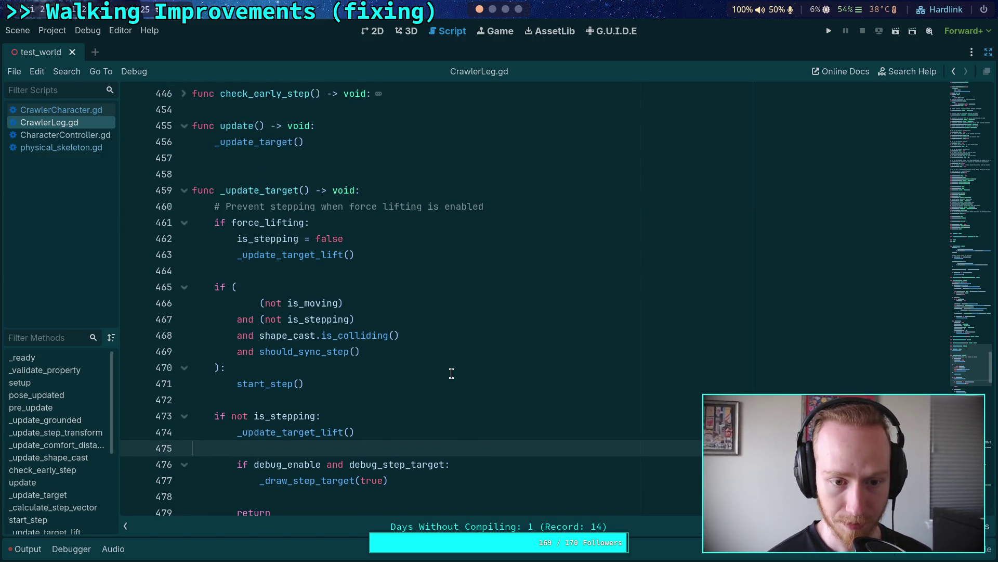
Scroll through _update_target to review it, checking the _calculate_step_vector call on line 515.
scroll(450, 372, "down", 1)
scroll(451, 372, "up", 3)
left_click(385, 247)
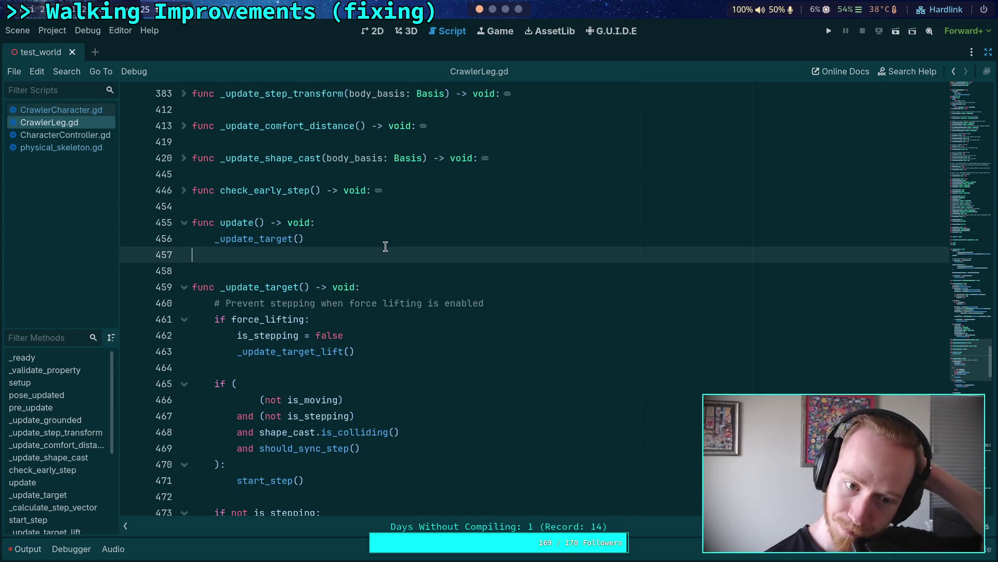
scroll(394, 255, "down", 3)
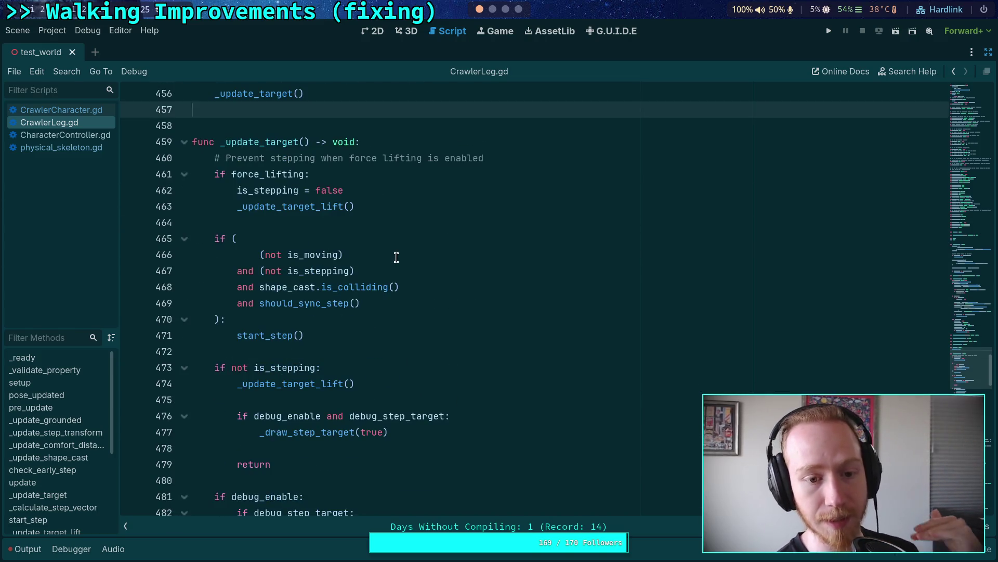
scroll(333, 345, "down", 4)
scroll(336, 349, "down", 6)
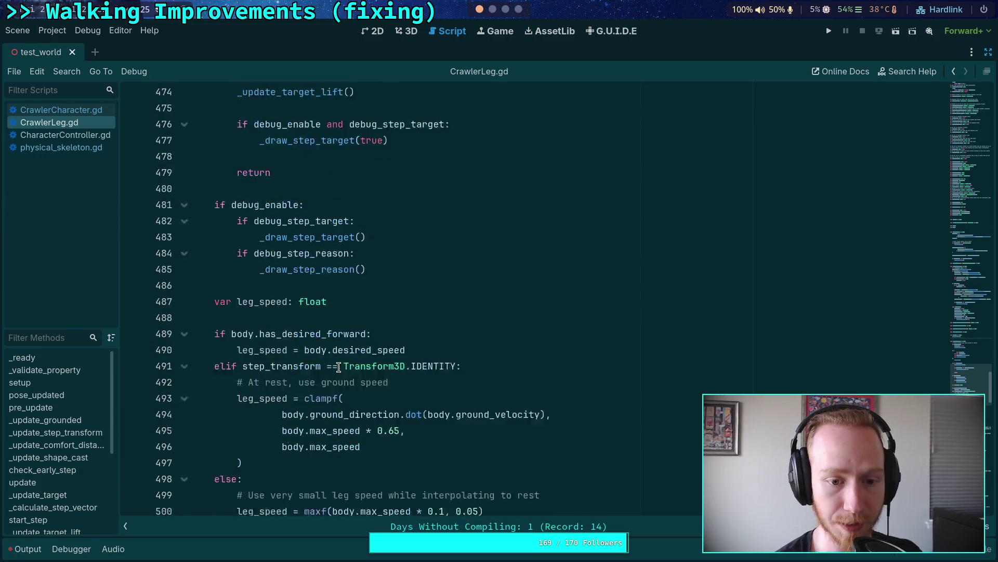
scroll(343, 353, "down", 6)
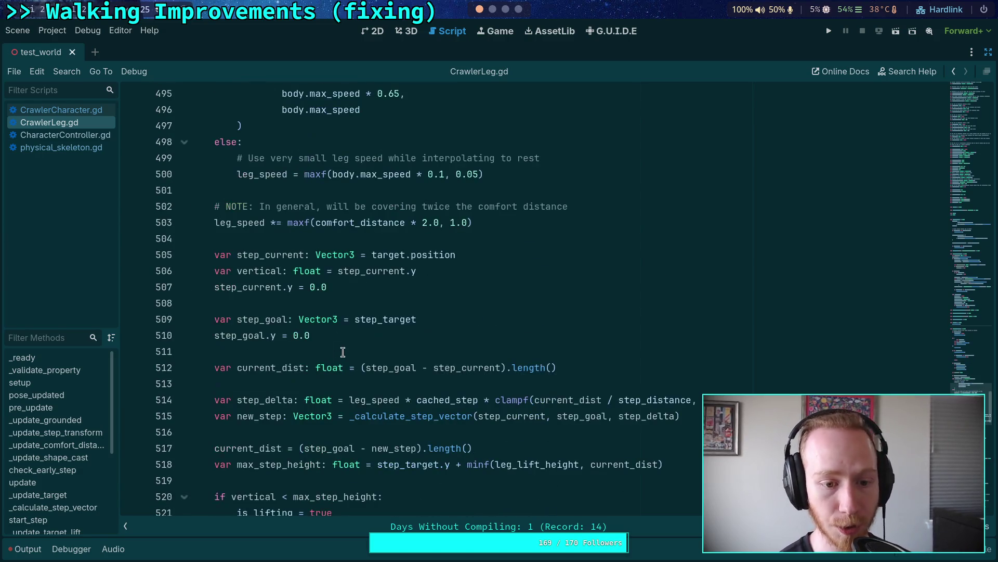
left_click(336, 336)
scroll(338, 335, "down", 5)
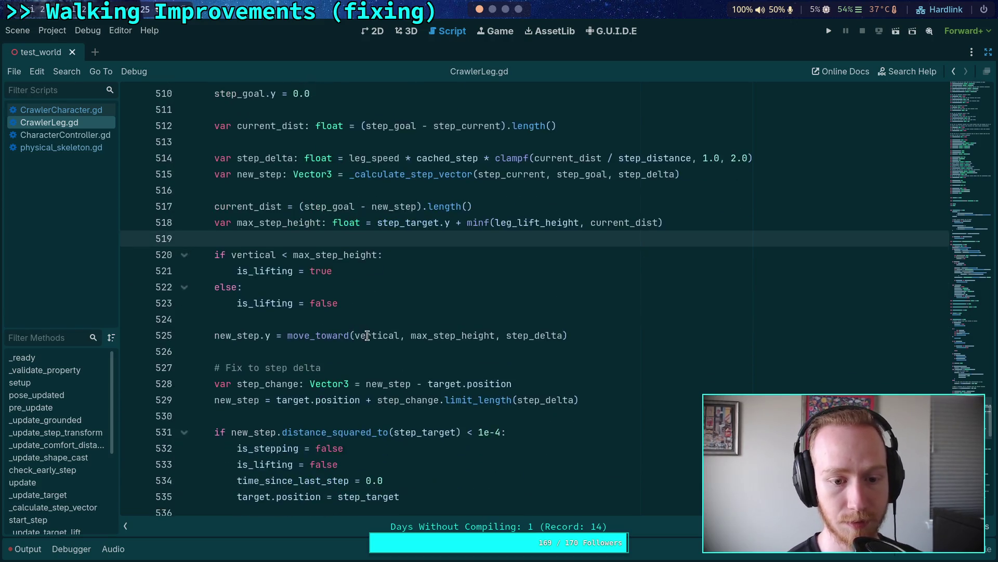
scroll(367, 325, "up", 4)
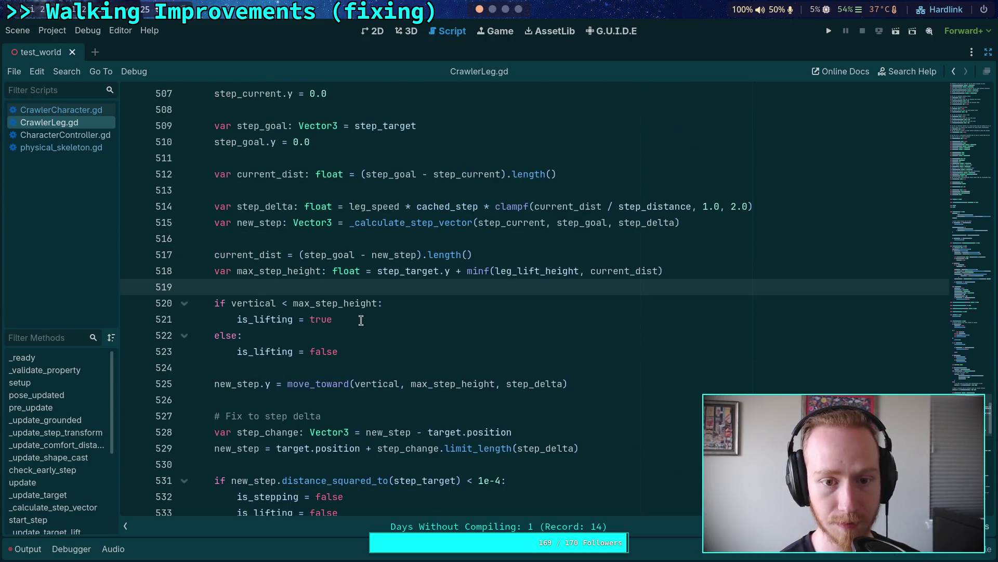
scroll(366, 317, "up", 2)
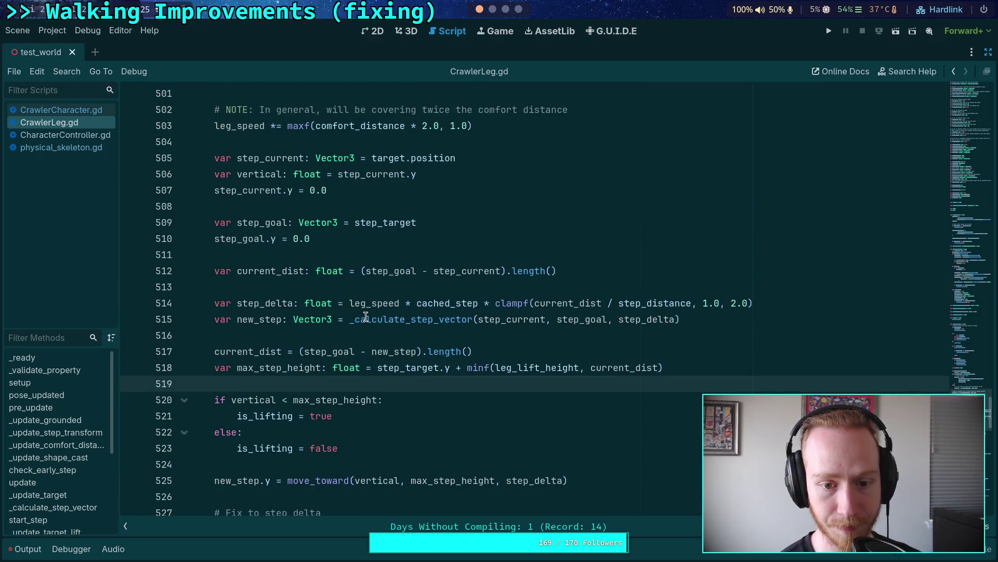
left_click(391, 319)
double_click(391, 319)
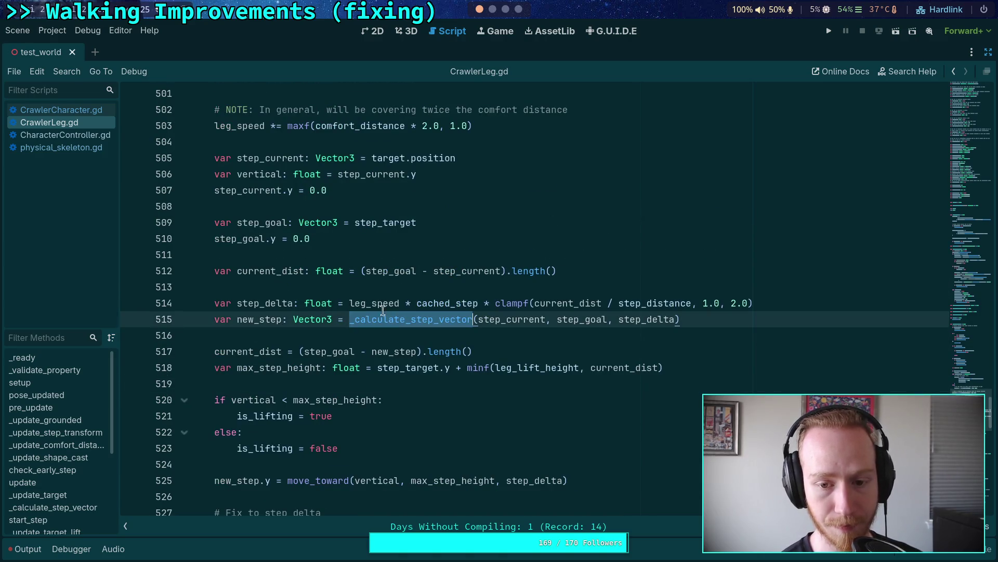
left_click(372, 292)
scroll(385, 294, "up", 16)
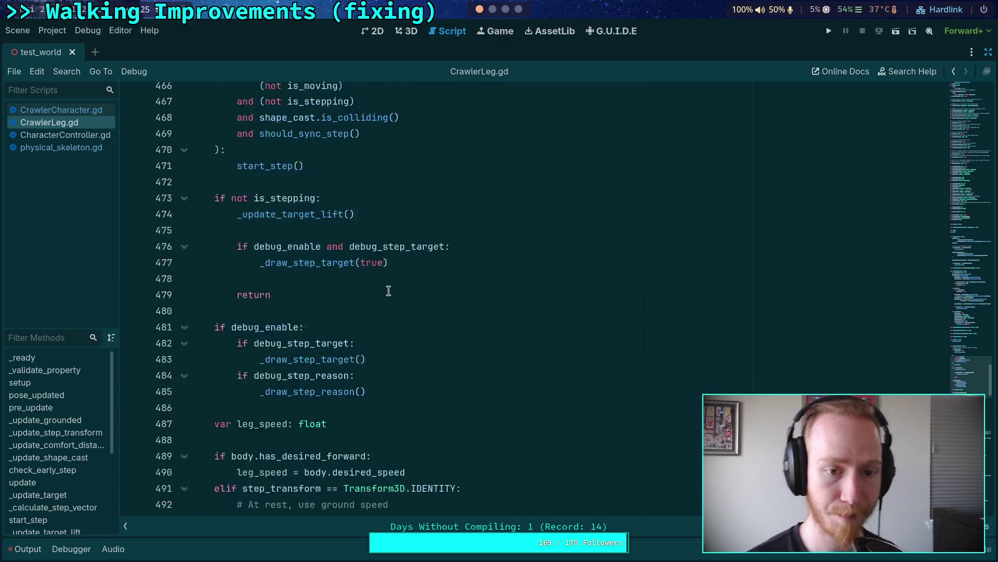
scroll(392, 294, "up", 2)
Insert a new empty line in update() right after the _update_target() call.
left_click(343, 254)
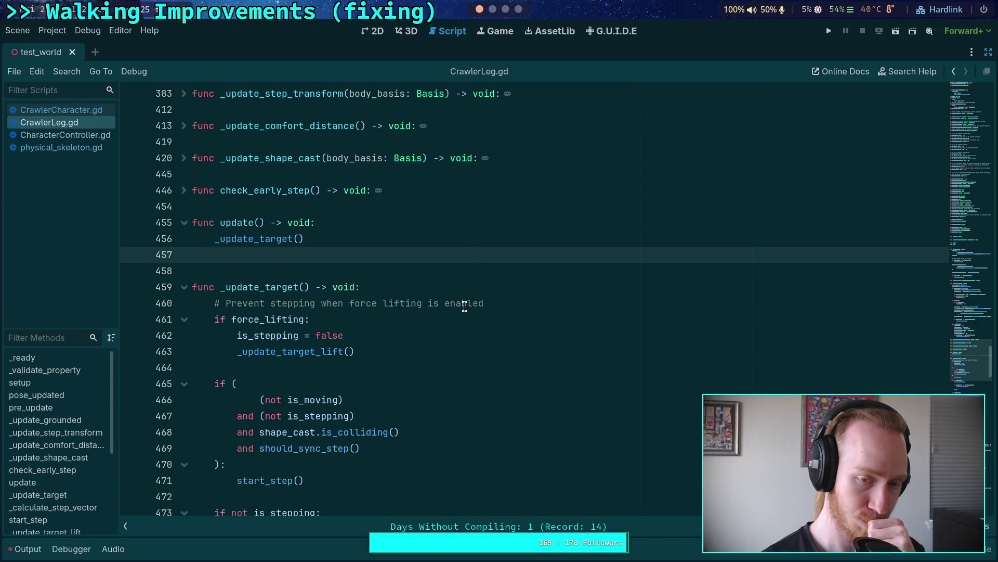
scroll(452, 337, "up", 1)
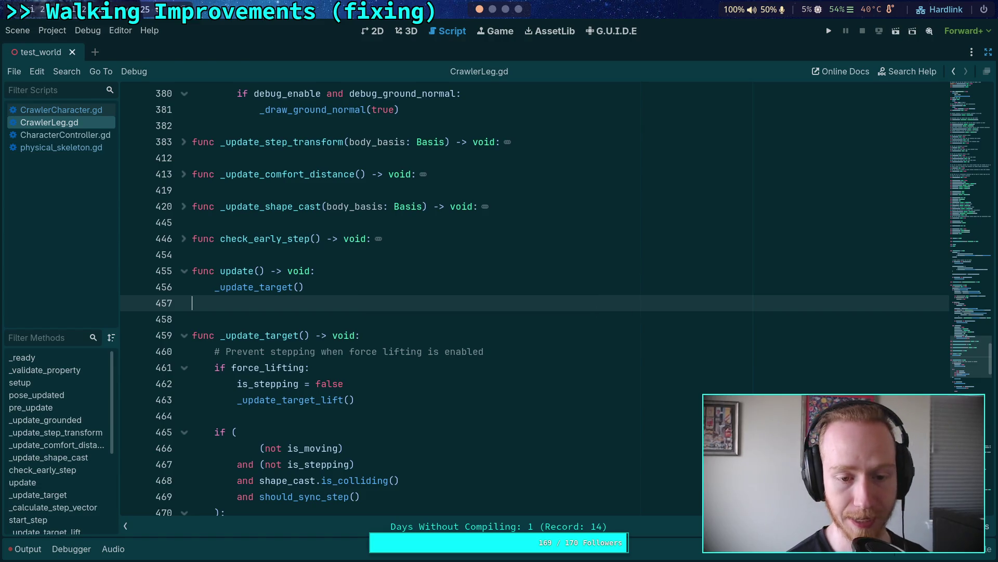
key("Return")
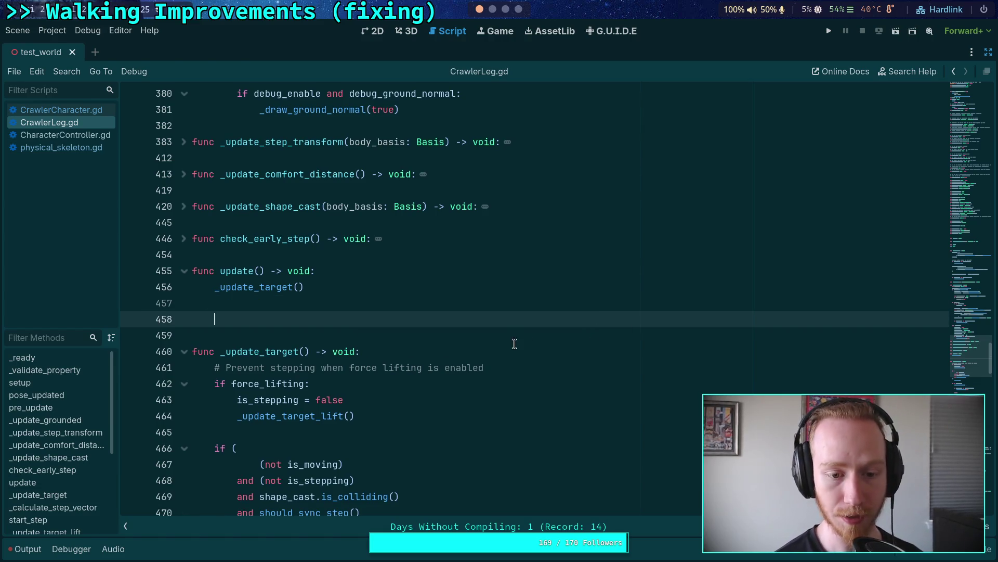
scroll(531, 350, "up", 1)
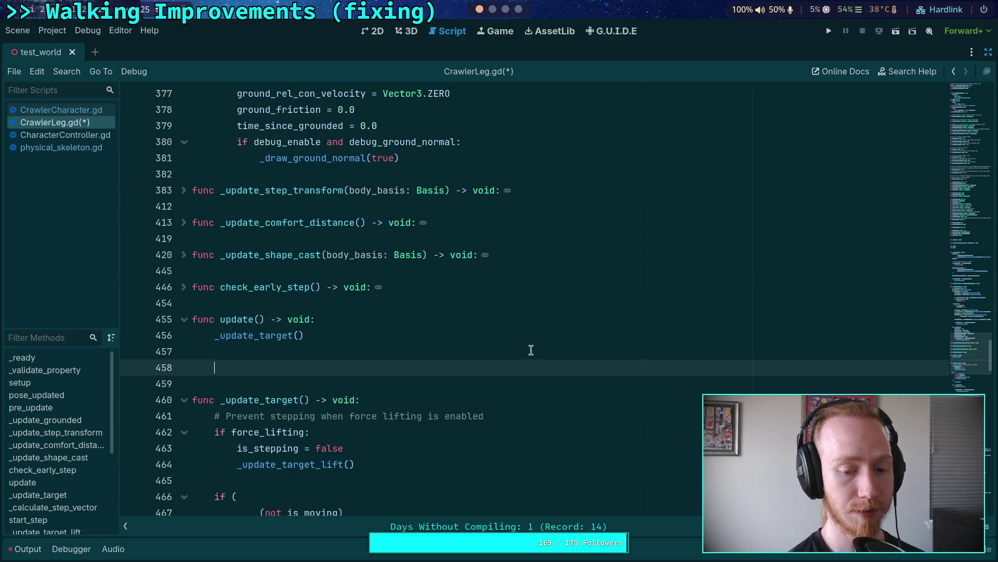
scroll(531, 350, "down", 2)
left_click(389, 365)
key("Return")
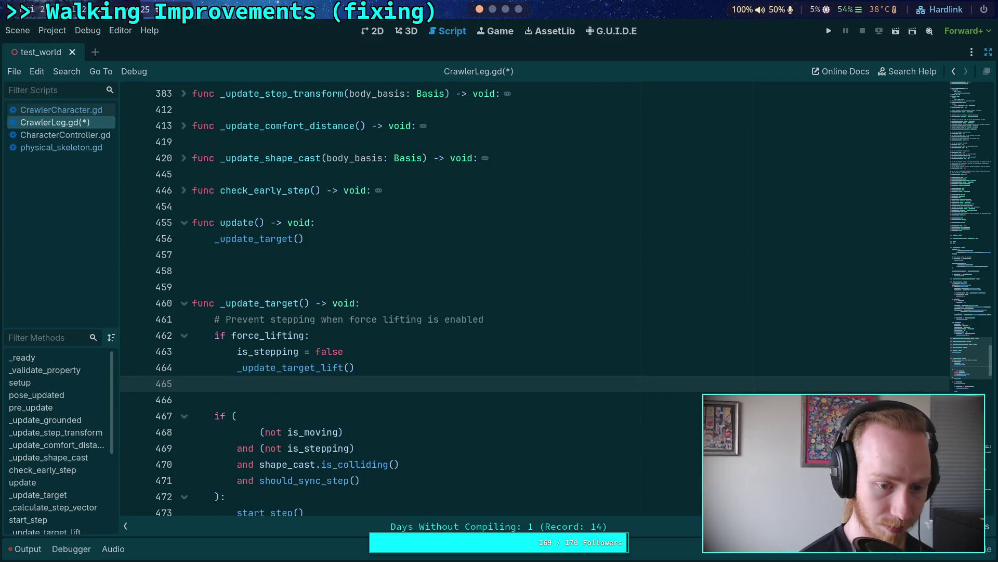
type("return")
key("ctrl+s")
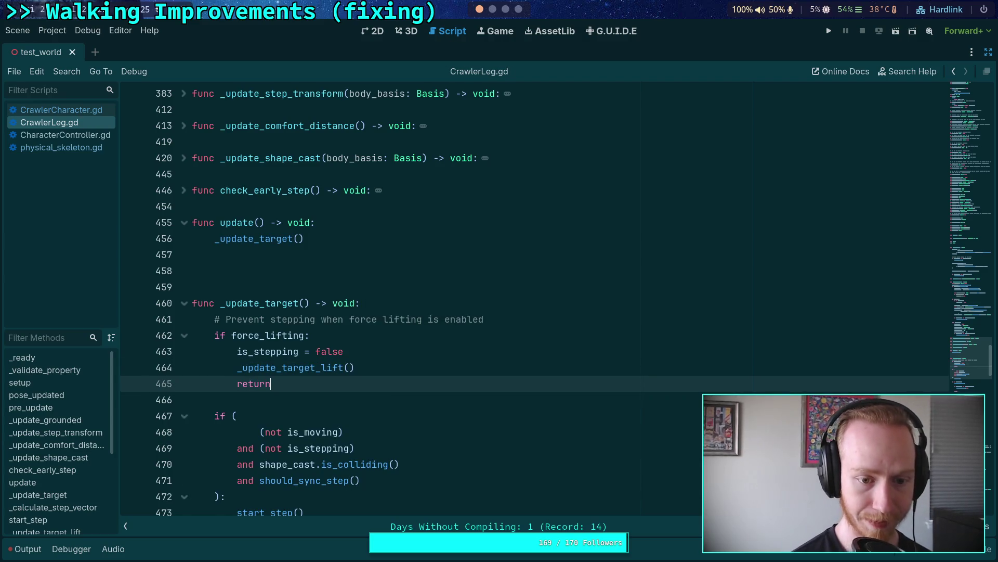
scroll(410, 380, "down", 3)
scroll(451, 379, "down", 2)
scroll(432, 390, "up", 2)
scroll(437, 388, "down", 2)
scroll(438, 384, "down", 3)
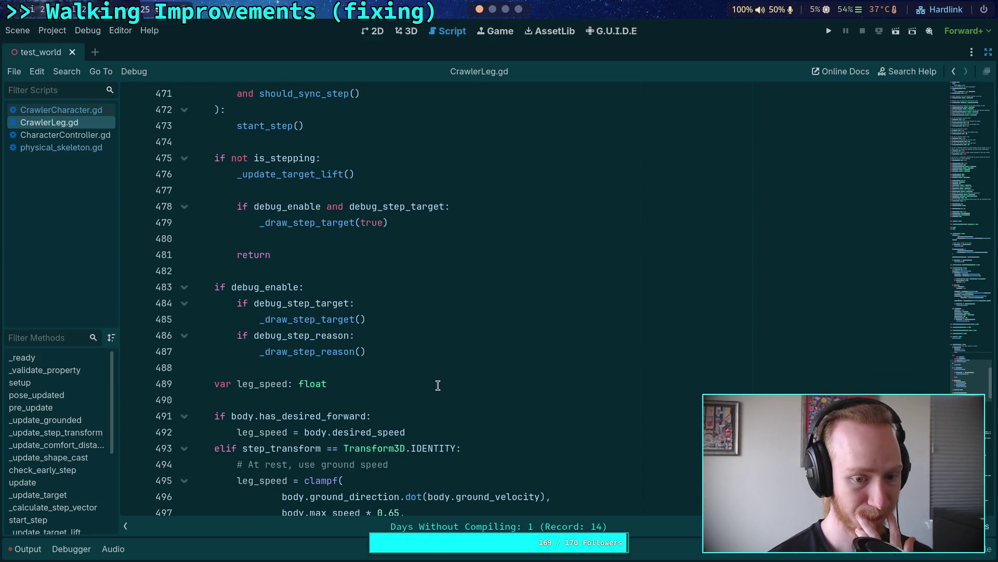
scroll(438, 385, "down", 3)
scroll(438, 385, "up", 4)
scroll(438, 385, "down", 14)
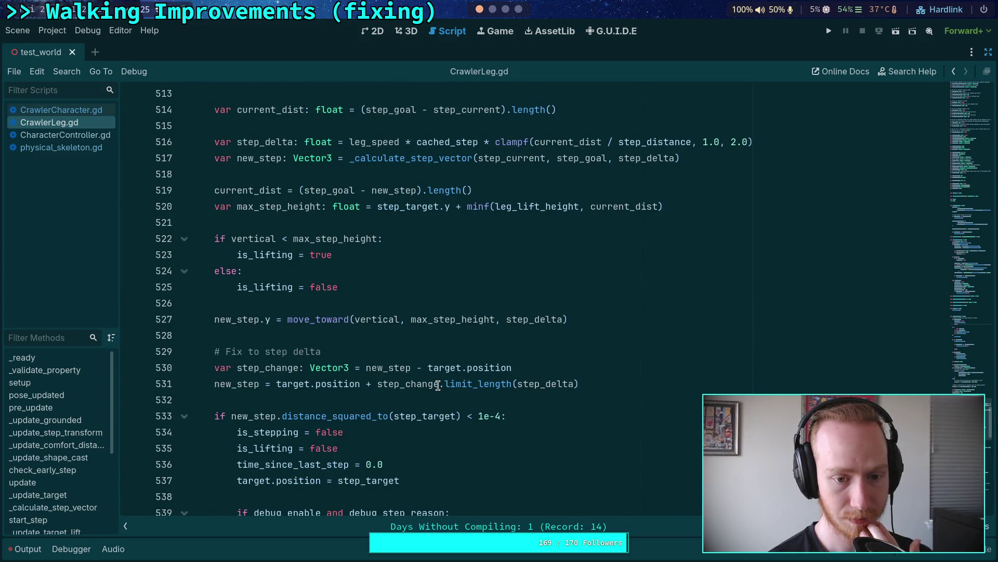
scroll(438, 385, "up", 20)
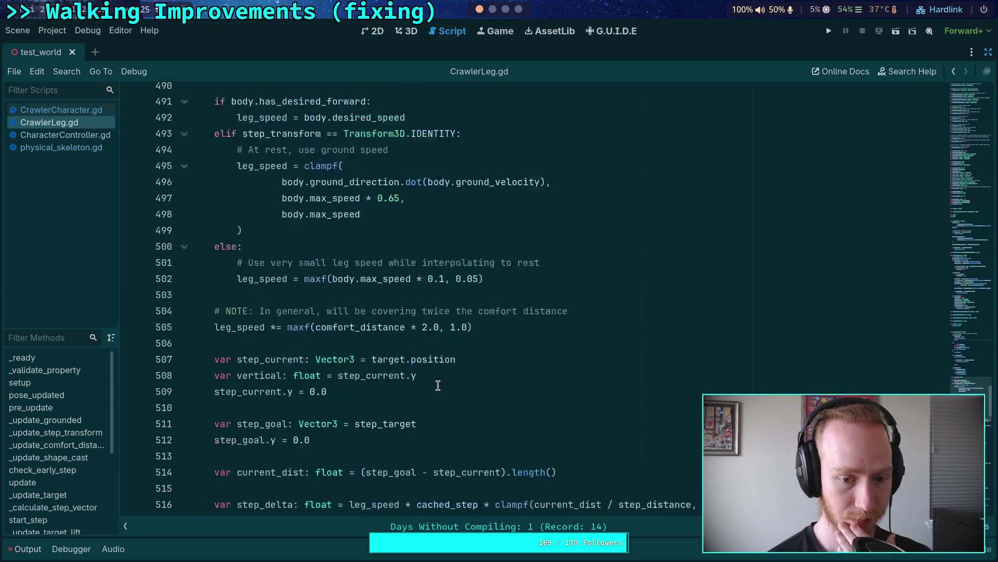
scroll(438, 384, "up", 2)
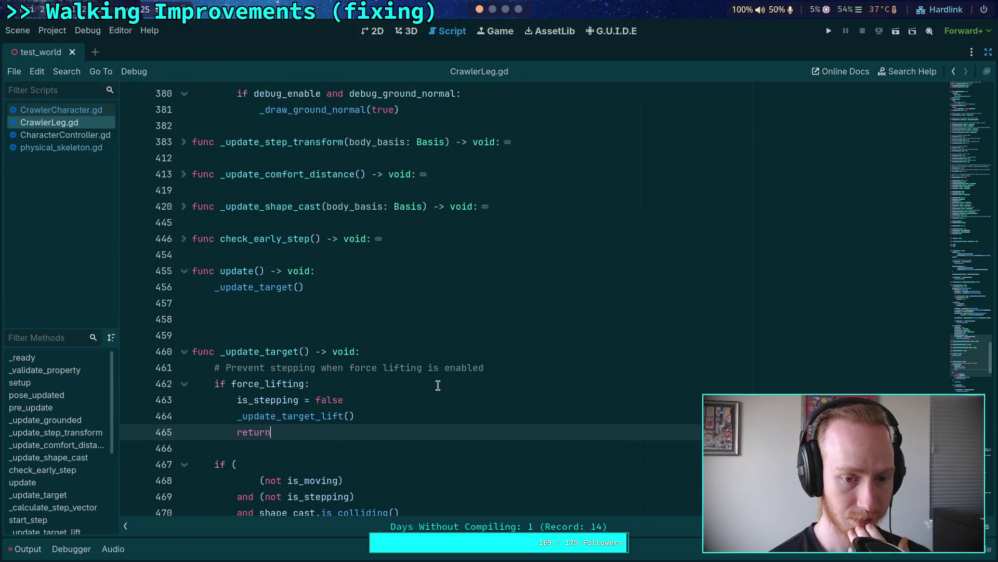
left_click(413, 308)
left_click(411, 314)
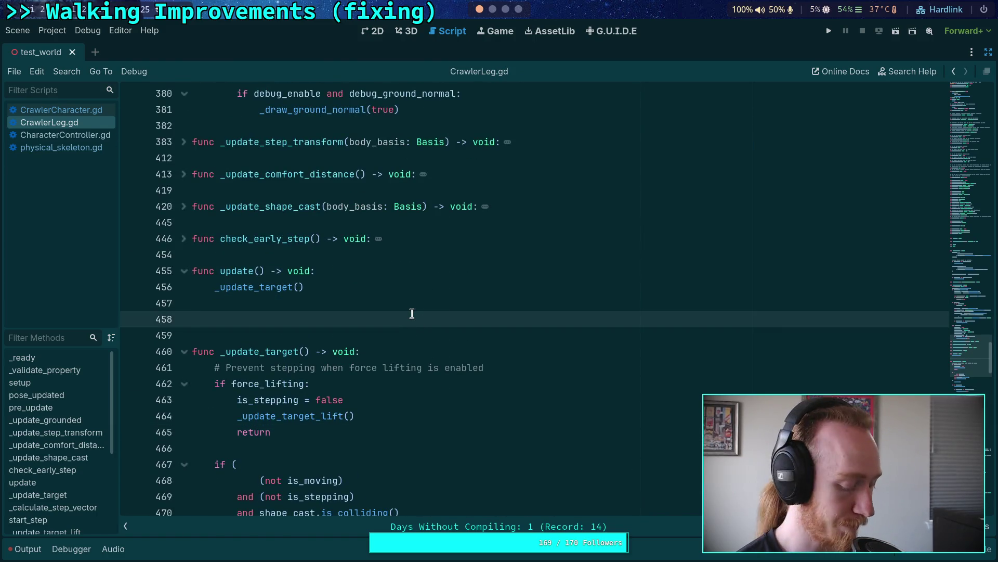
key("Tab")
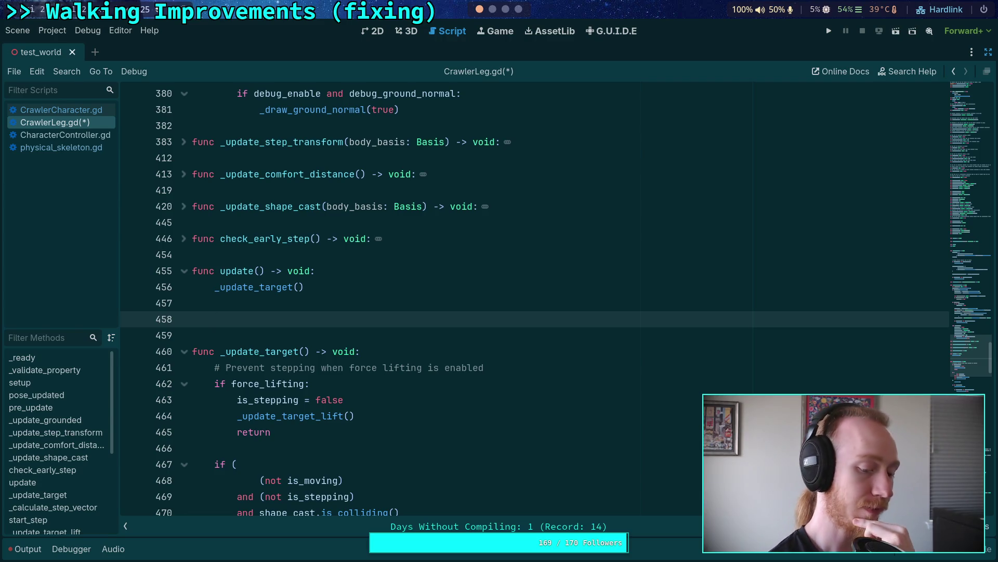
scroll(446, 352, "up", 15)
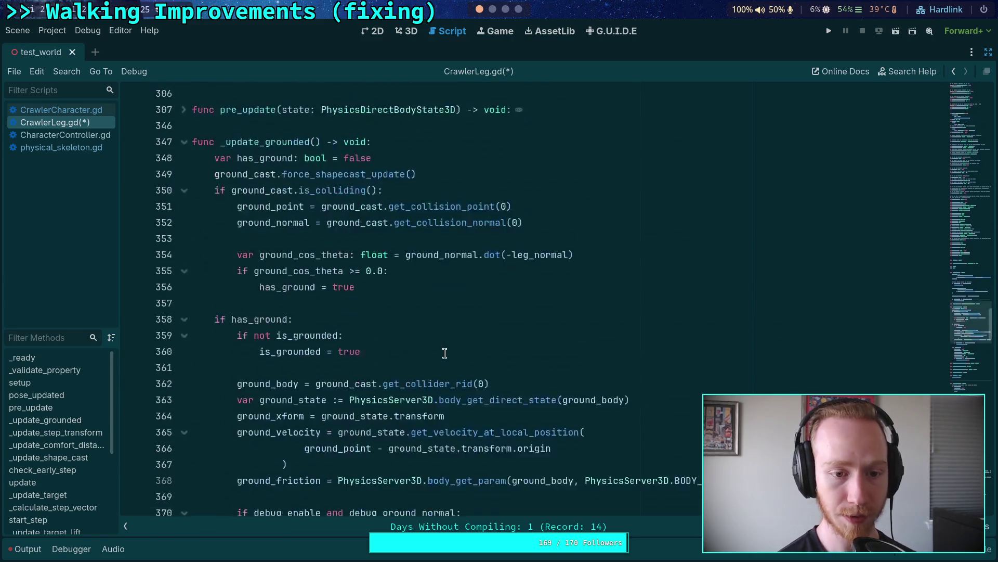
Fold _update_grounded and cut the 'target_last_global_position = target.global_position' line from pose_updated().
left_click(184, 336)
scroll(234, 314, "up", 3)
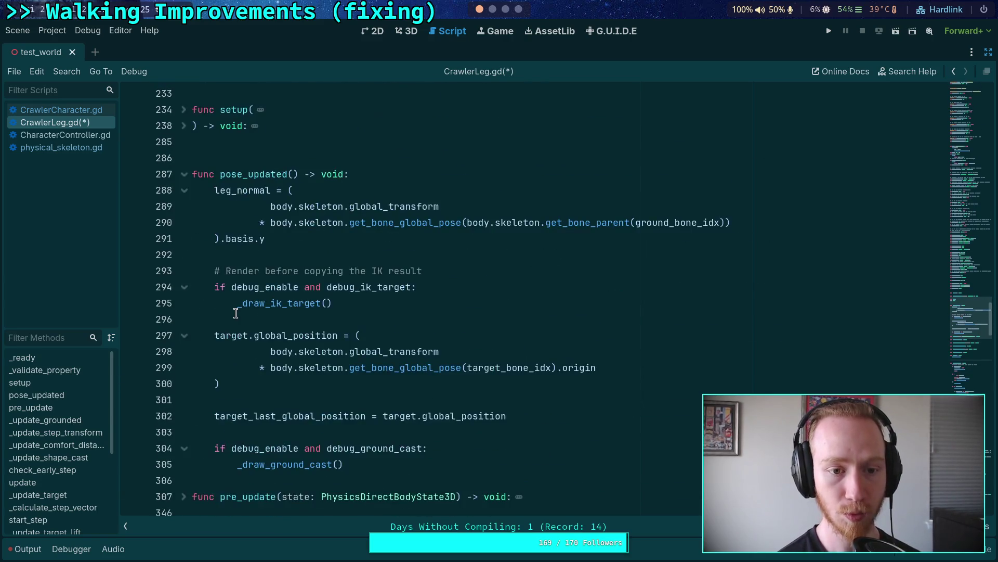
scroll(364, 333, "down", 1)
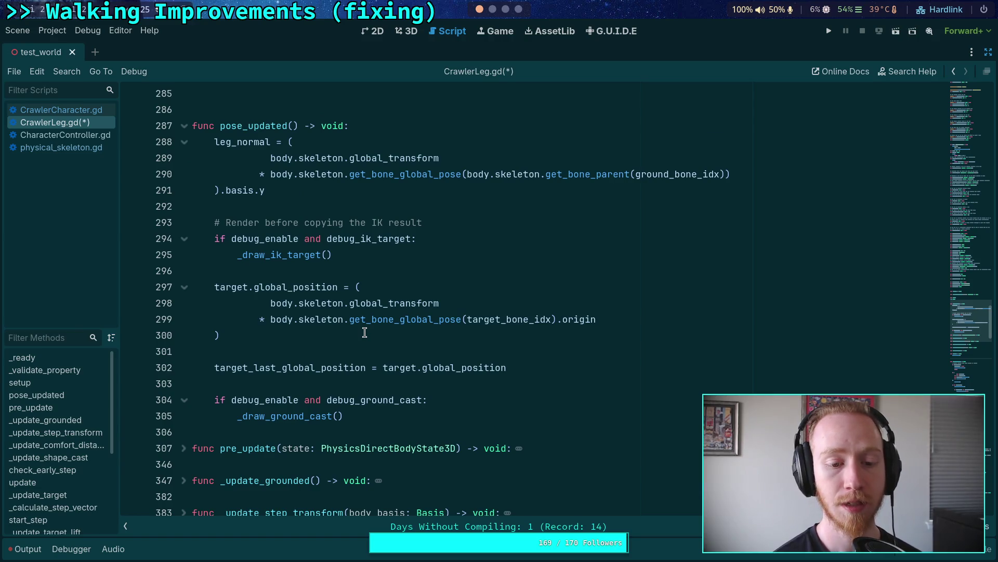
left_click(338, 368)
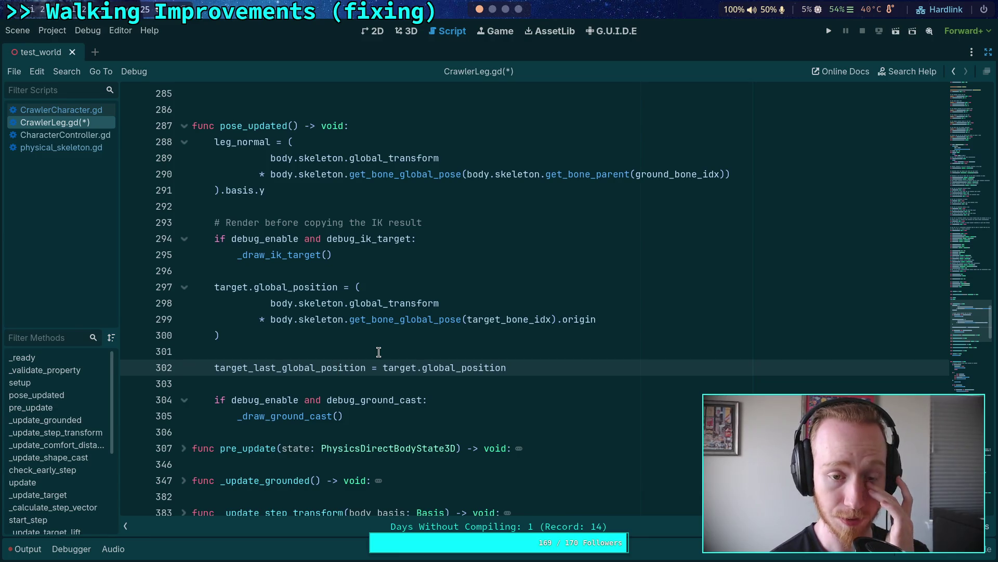
left_click_drag(214, 287, 339, 289)
mouse_move(331, 292)
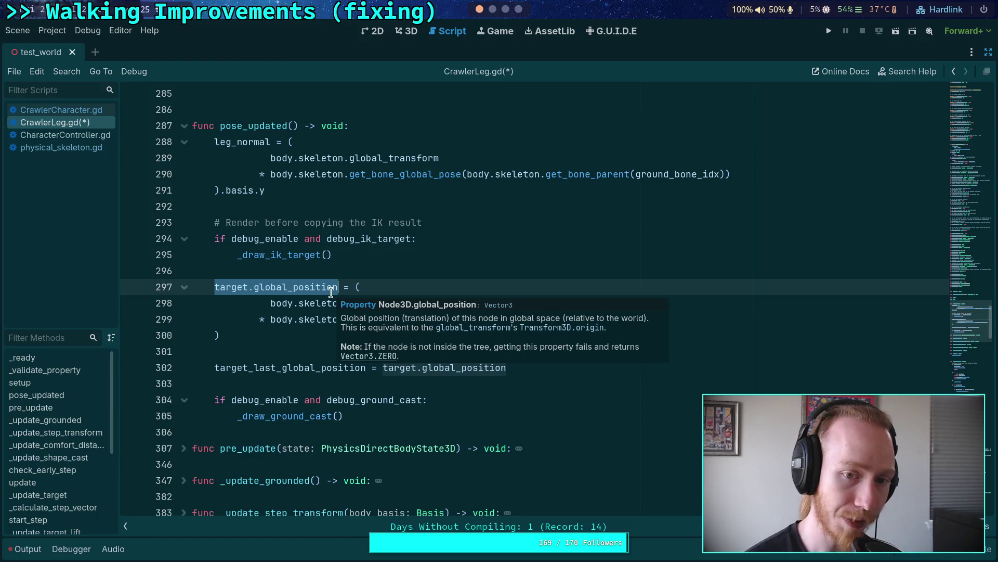
left_click(557, 368)
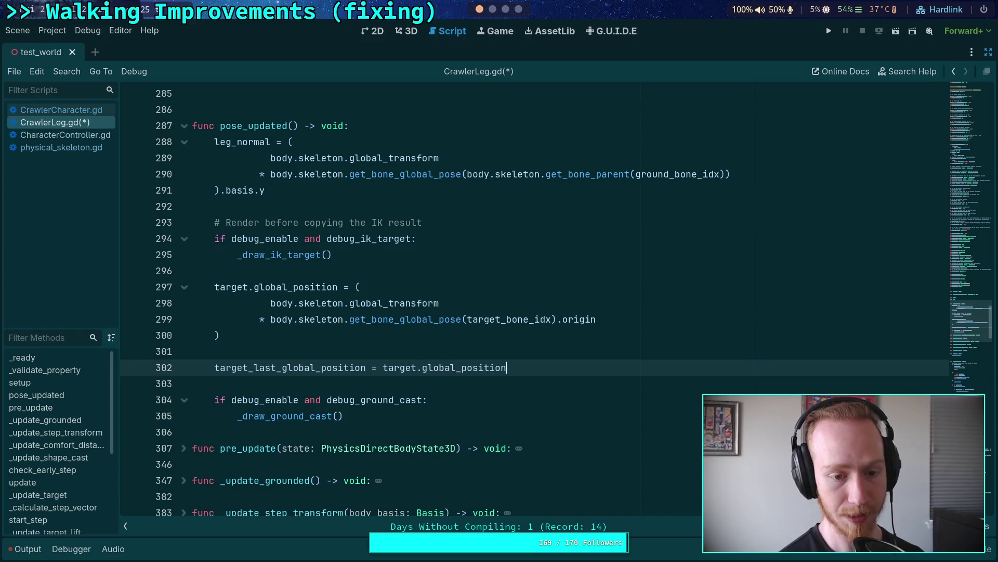
key("ctrl+shift+k")
key("BackSpace")
scroll(434, 276, "down", 3)
scroll(434, 275, "down", 7)
Paste the target_last_global_position assignment below _update_target() in update().
left_click(332, 173)
type("target_last_global_position = target.global_position")
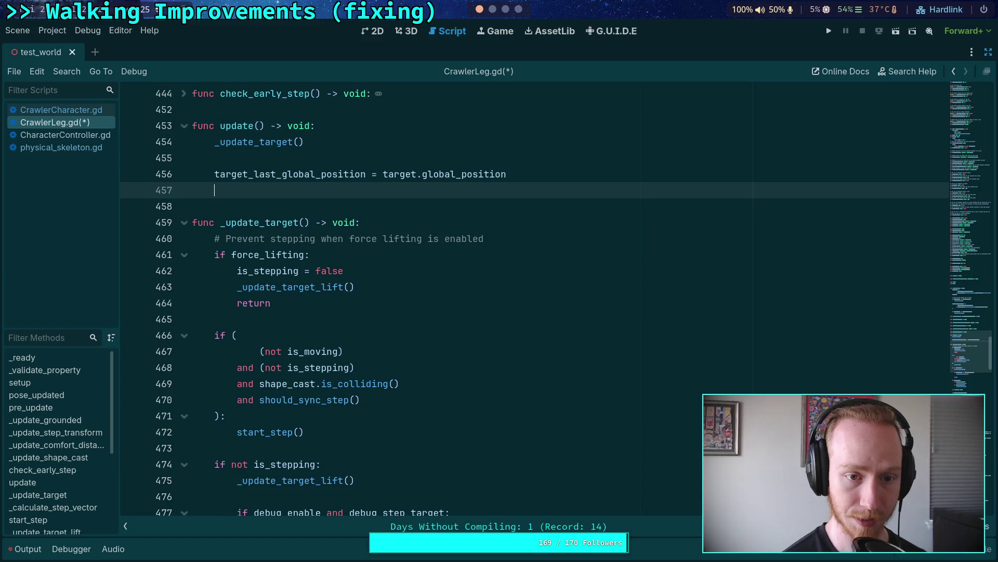
key("BackSpace")
scroll(426, 317, "up", 3)
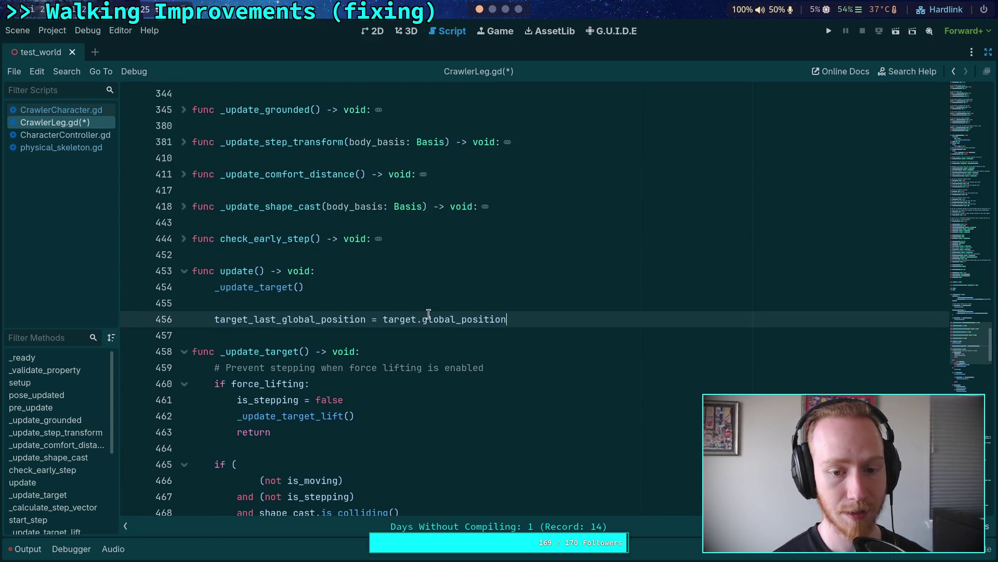
Add an 'if not enable_forces: return' guard above the pasted assignment.
left_click(438, 303)
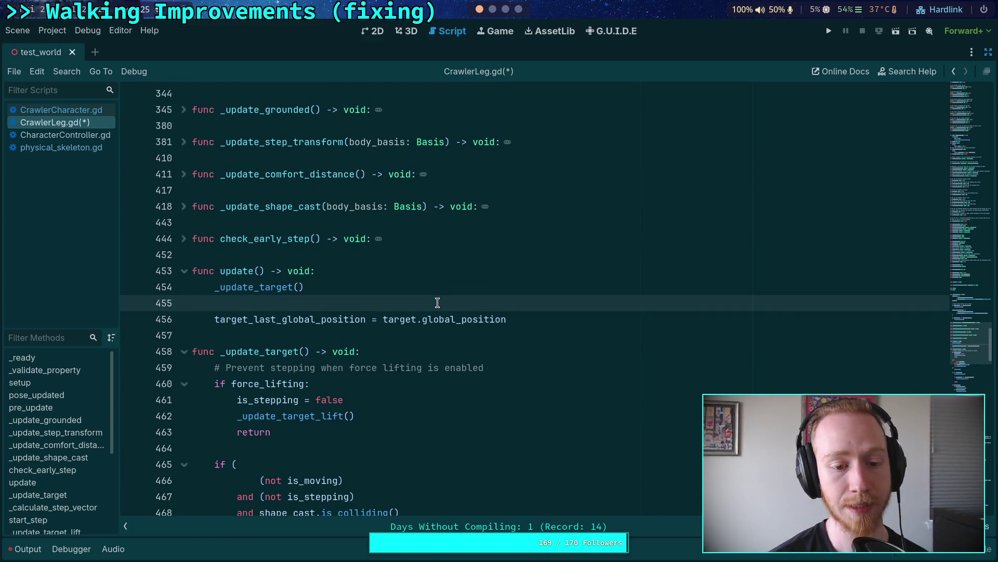
key("Return")
key("Return")
key("Up")
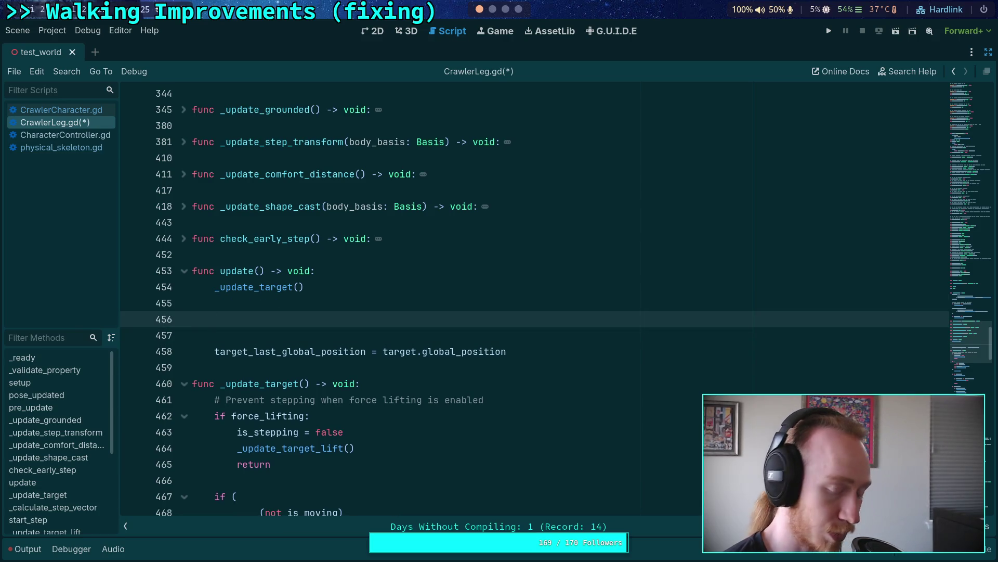
type("if ")
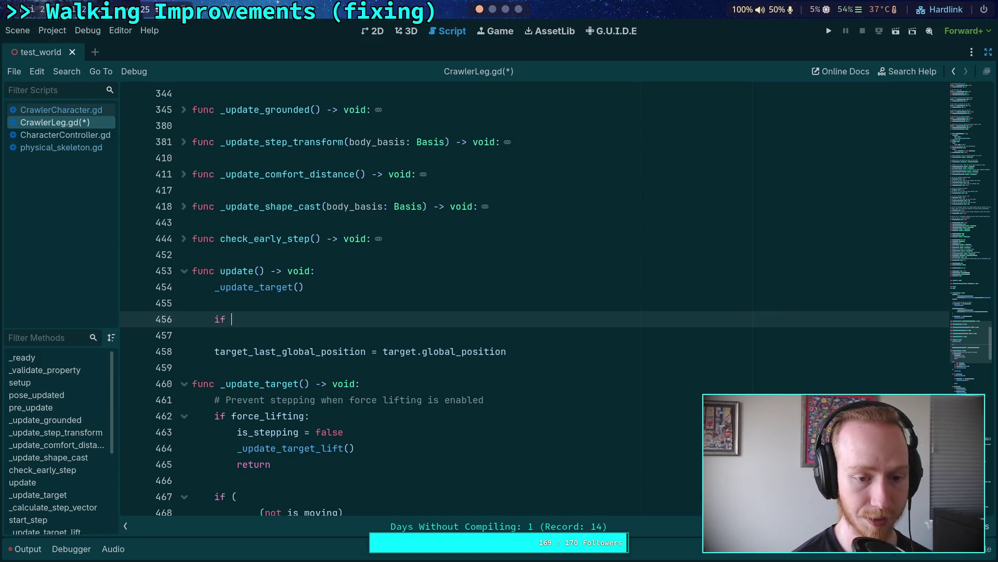
type("not ")
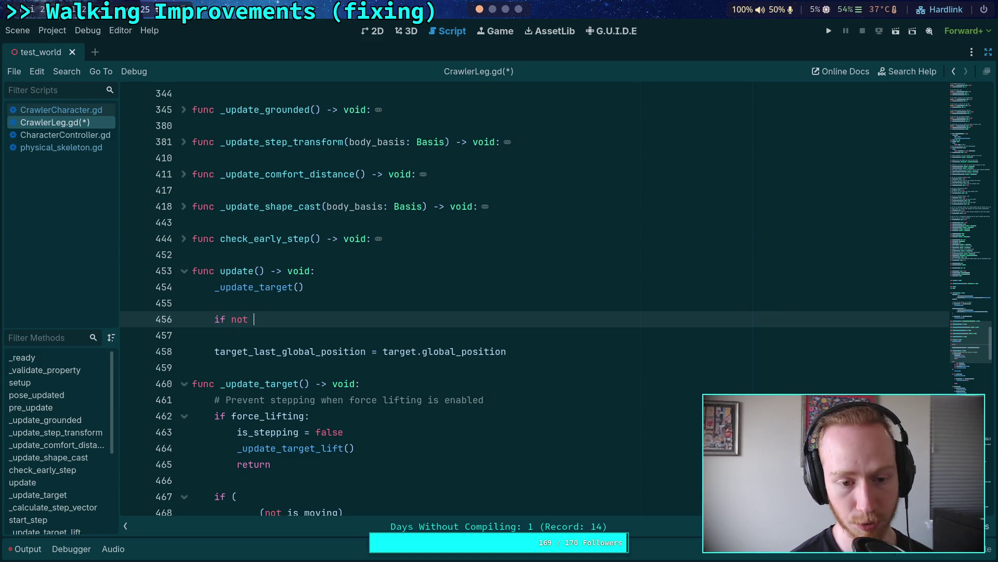
type("en")
key("Return")
type(":")
key("Return")
type("ret")
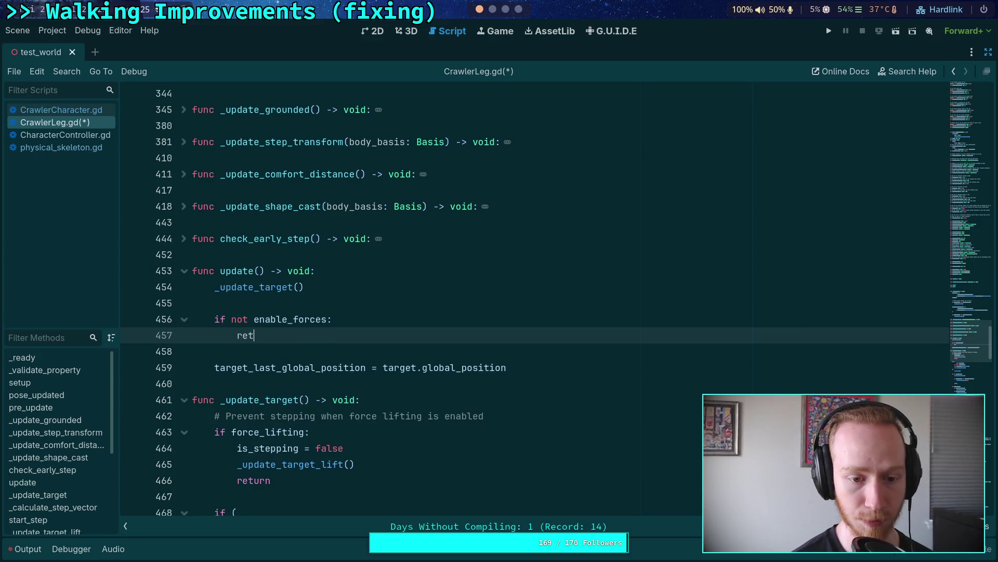
type("urn")
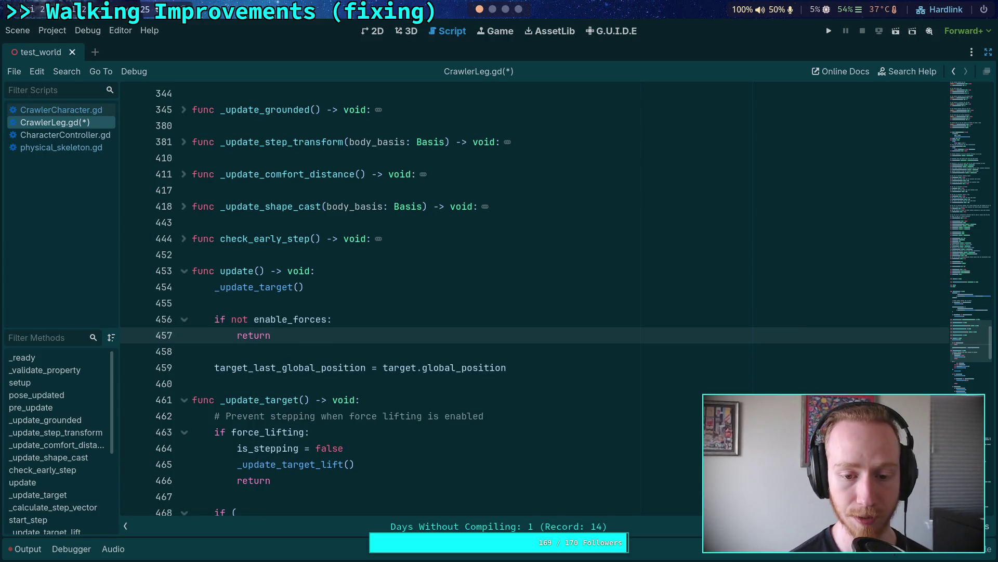
Search the script for other uses of target_last_global_position, then start a search for ground_rel.
double_click(366, 371)
key("ctrl+f")
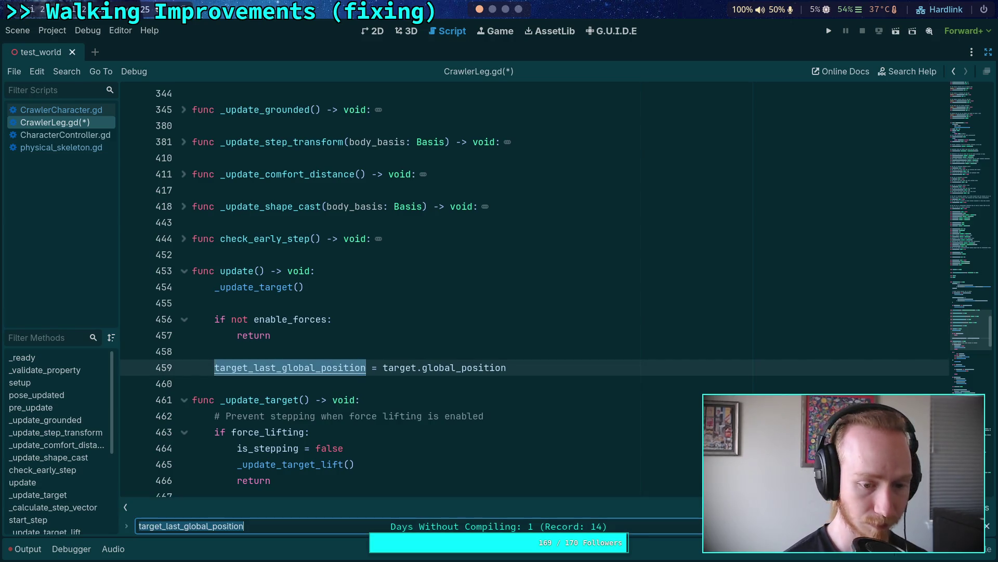
key("Return")
key("Return")
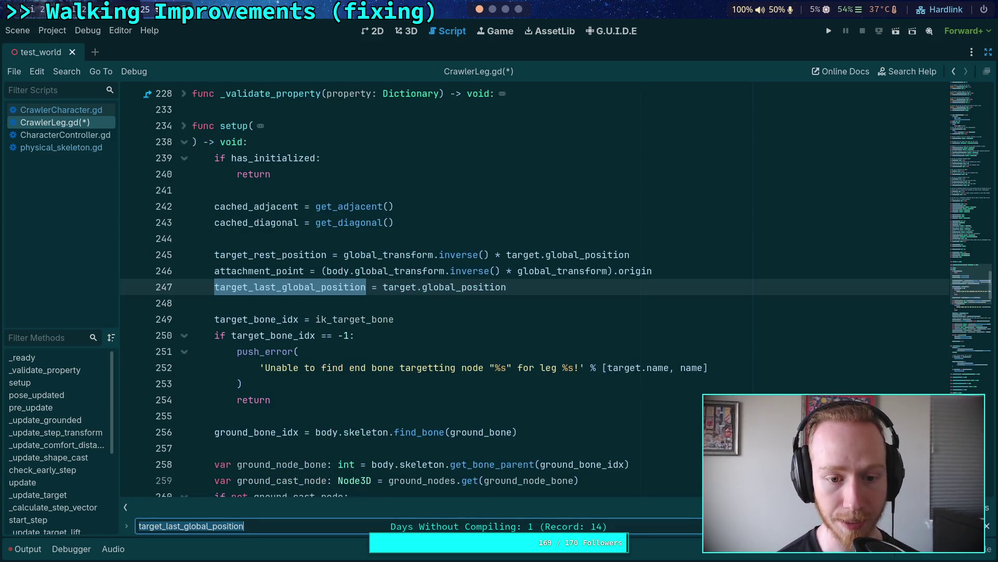
scroll(623, 445, "up", 1)
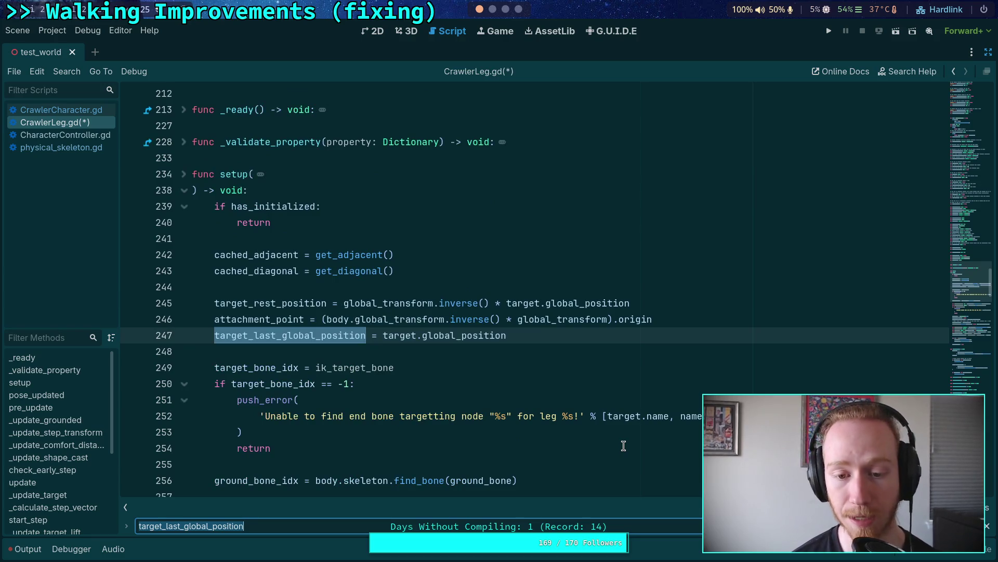
key("Return")
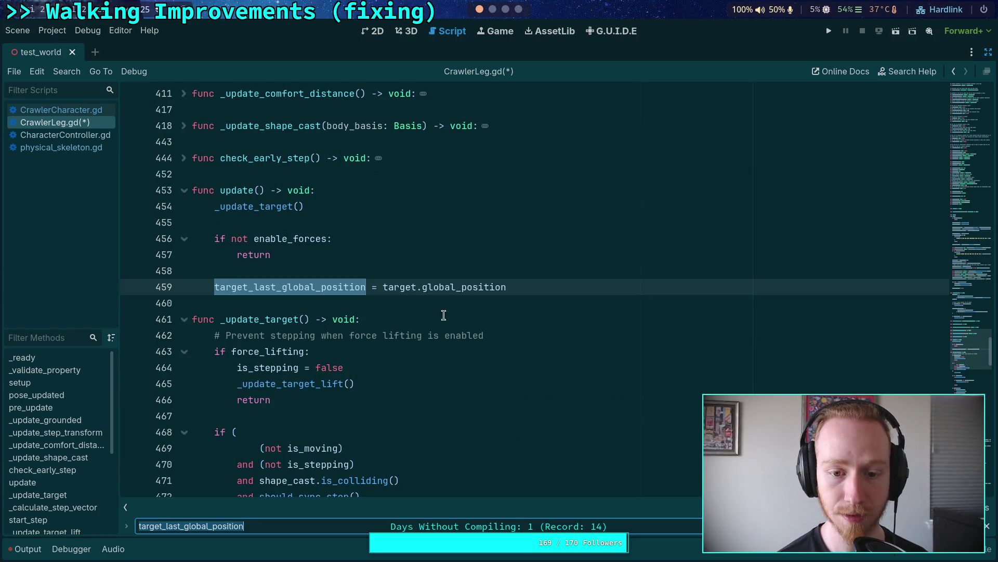
left_click(404, 267)
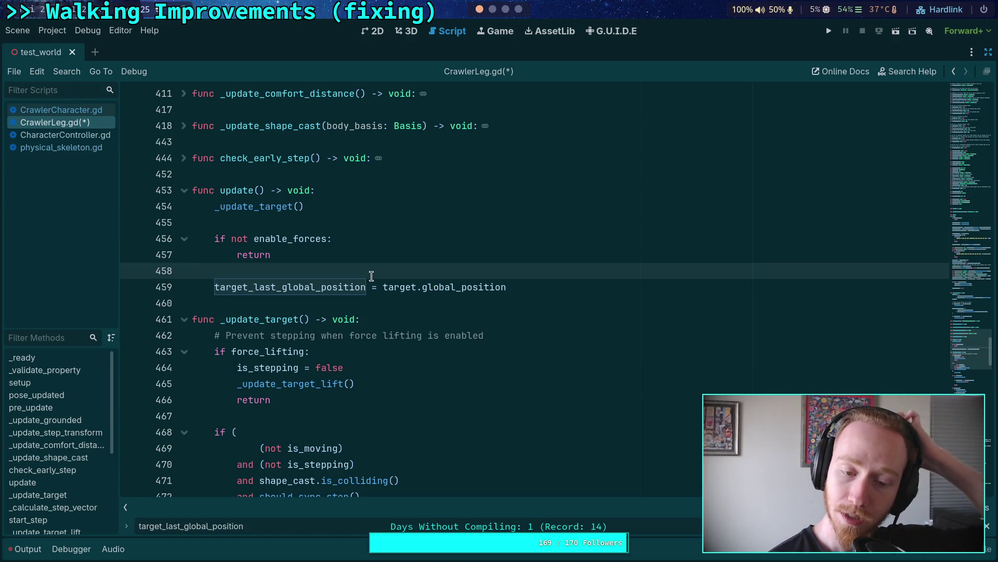
key("ctrl+f")
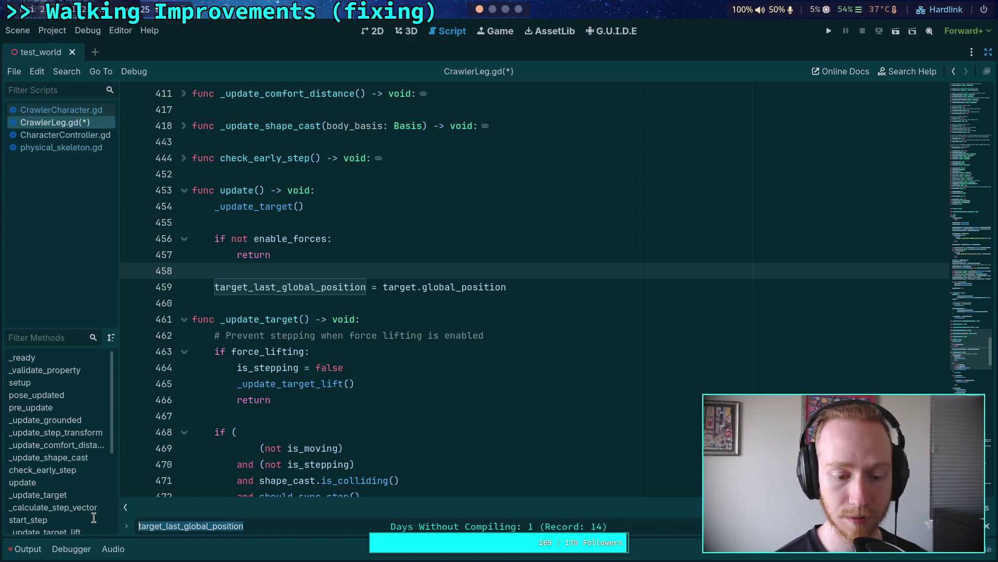
type("ground_rel")
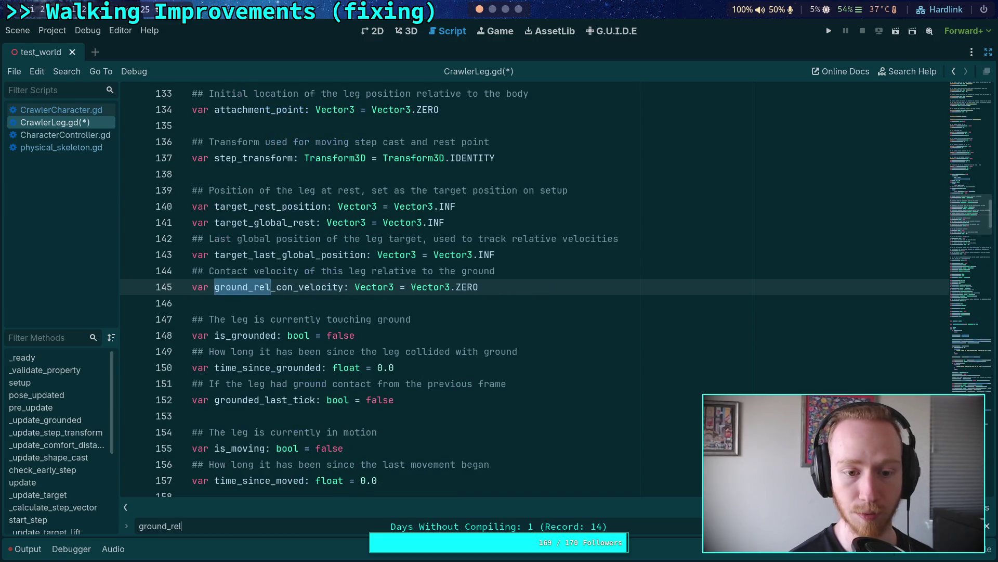
Step through the ground_rel matches, then drag the minimap down to update() near line 453.
key("Return")
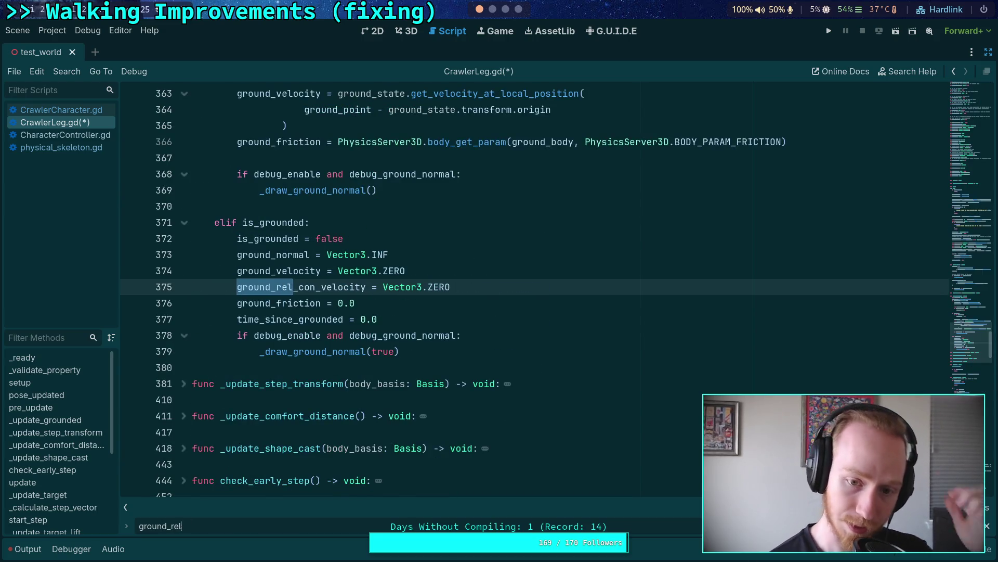
scroll(502, 440, "up", 8)
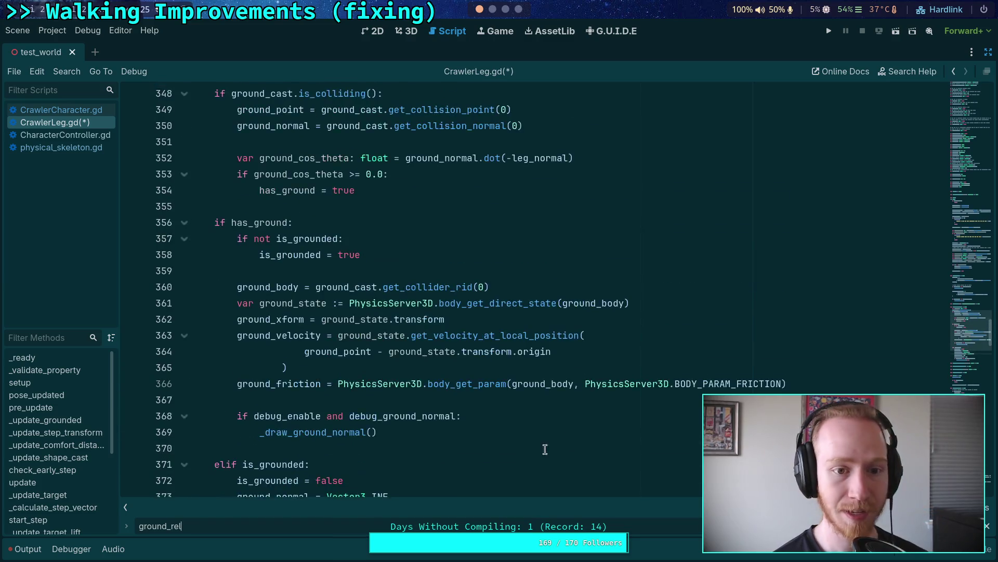
scroll(507, 432, "down", 15)
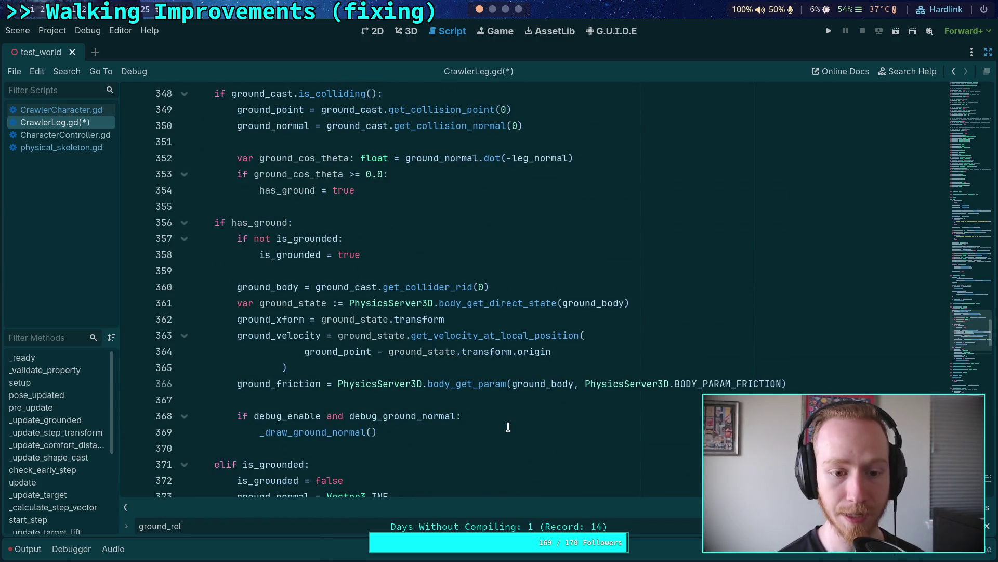
scroll(508, 427, "down", 1)
scroll(503, 426, "up", 3)
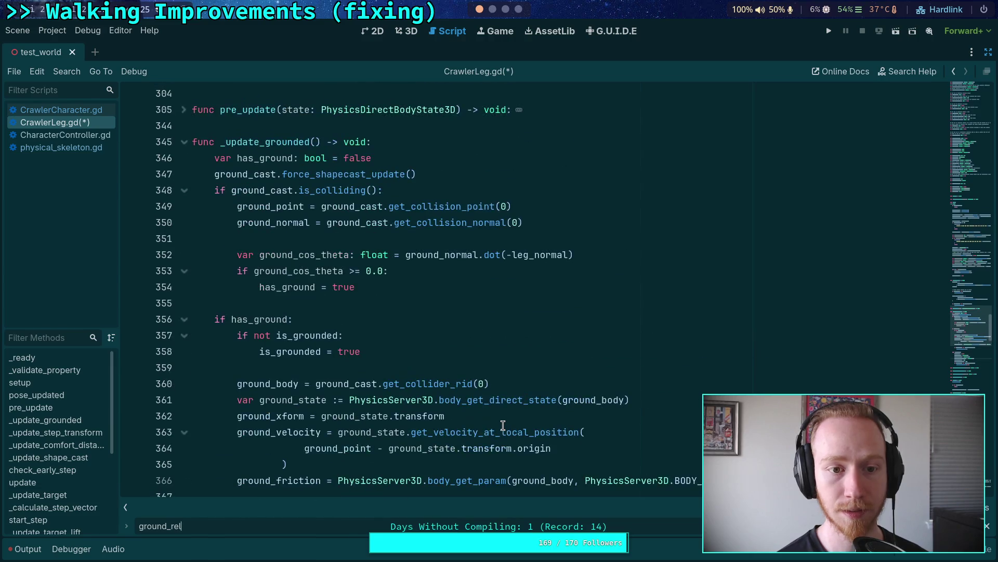
scroll(503, 425, "down", 4)
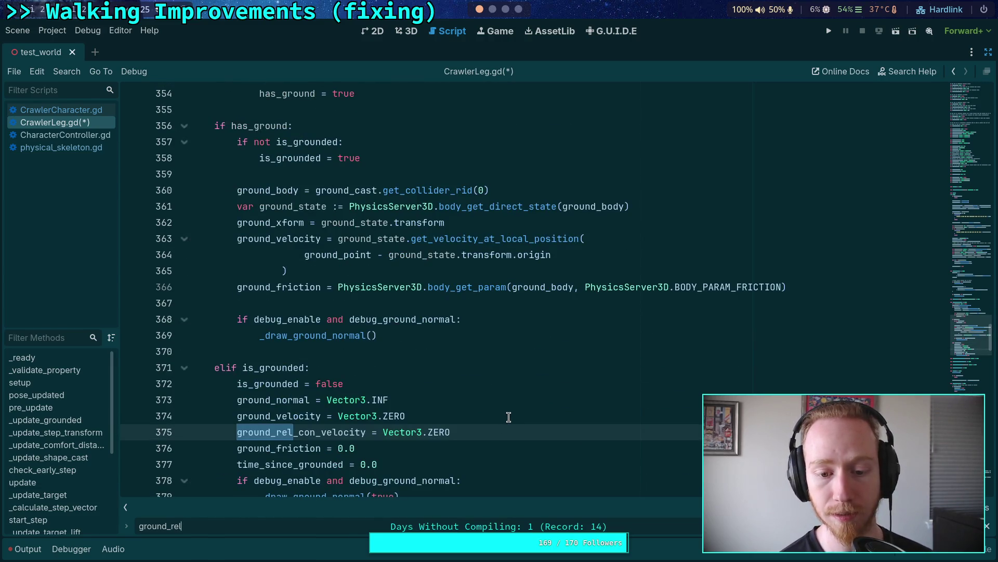
scroll(508, 417, "down", 2)
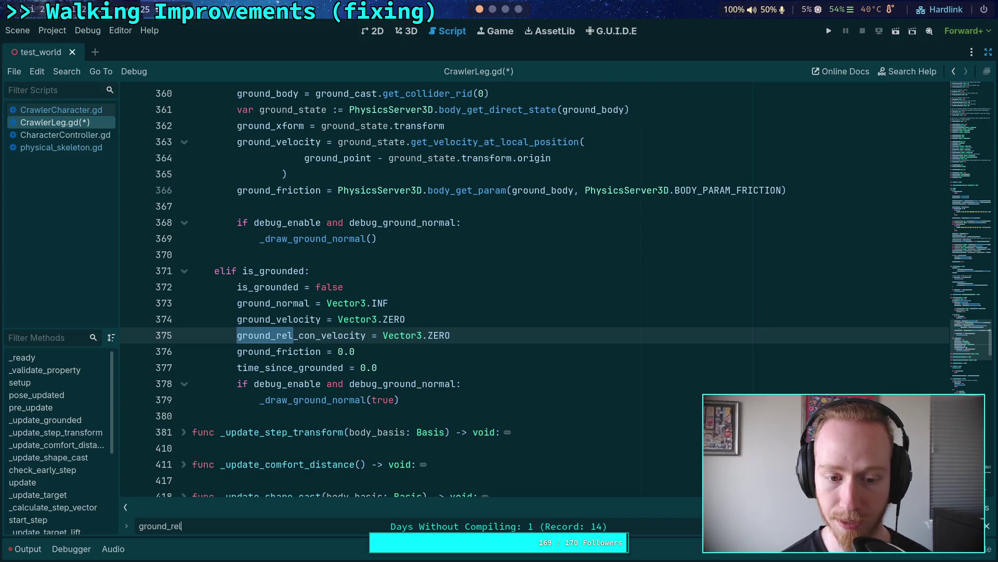
key("Return")
scroll(962, 260, "down", 5)
mouse_move(962, 219)
left_mouse_down()
mouse_move(962, 360)
mouse_move(962, 344)
left_mouse_up()
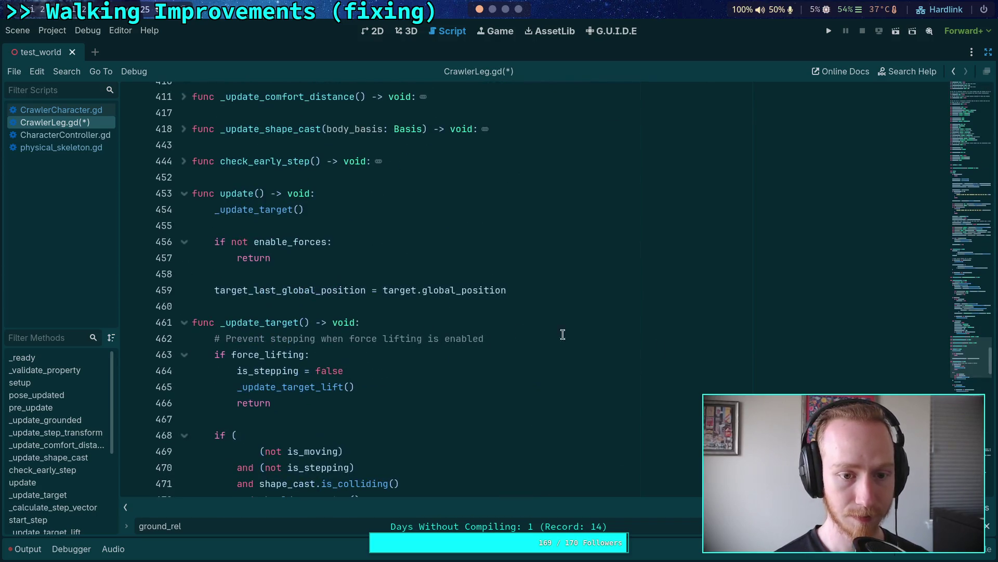
Fold _update_target and insert indented blank lines between the enable_forces return and target_last_global_position.
left_click(185, 322)
left_click(509, 272)
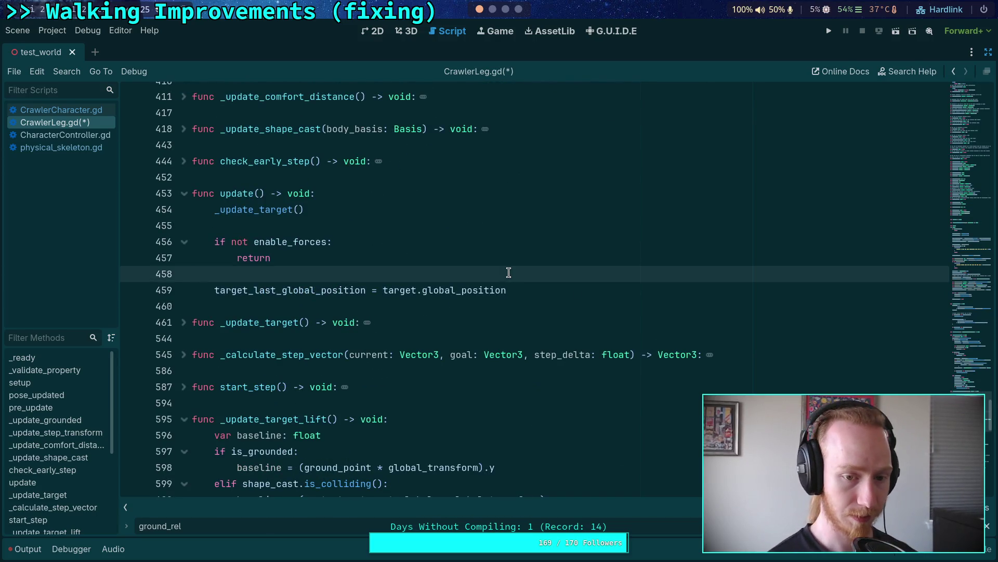
key("Return")
key("Up")
key("Return")
key("Tab")
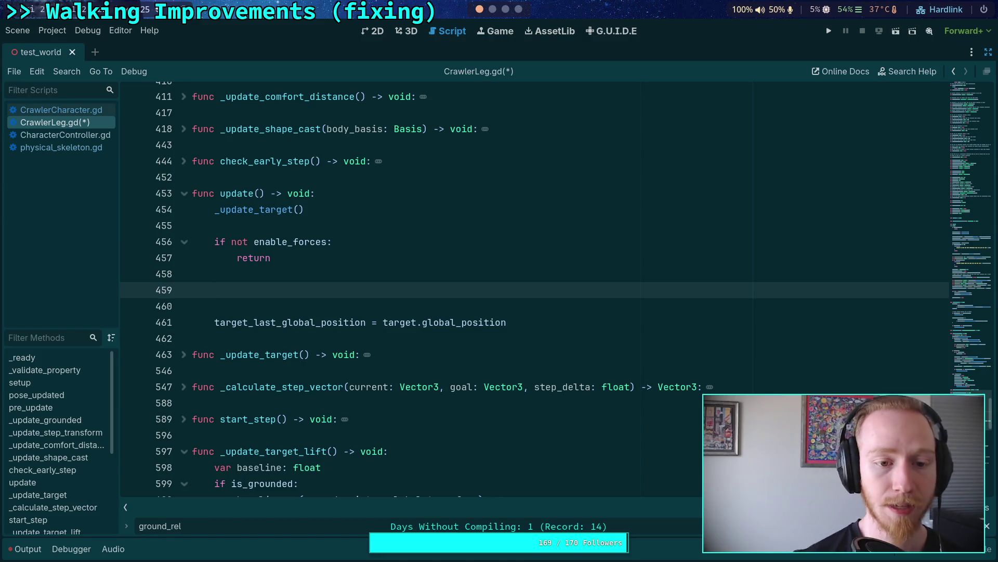
Unfold _update_target and add blank lines after 'if not is_stepping:' and after _update_target_lift().
left_click(184, 354)
scroll(367, 339, "down", 6)
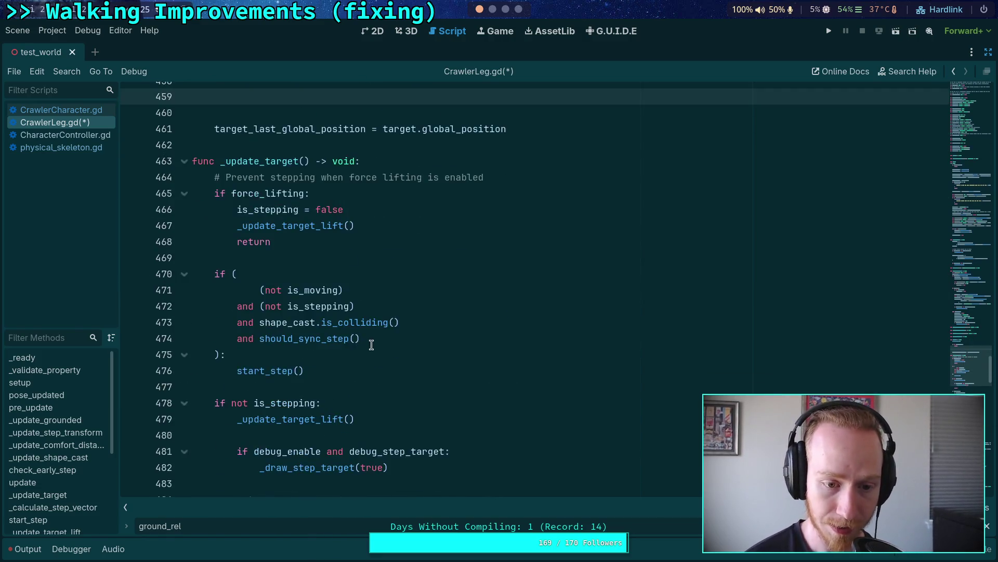
left_click(410, 336)
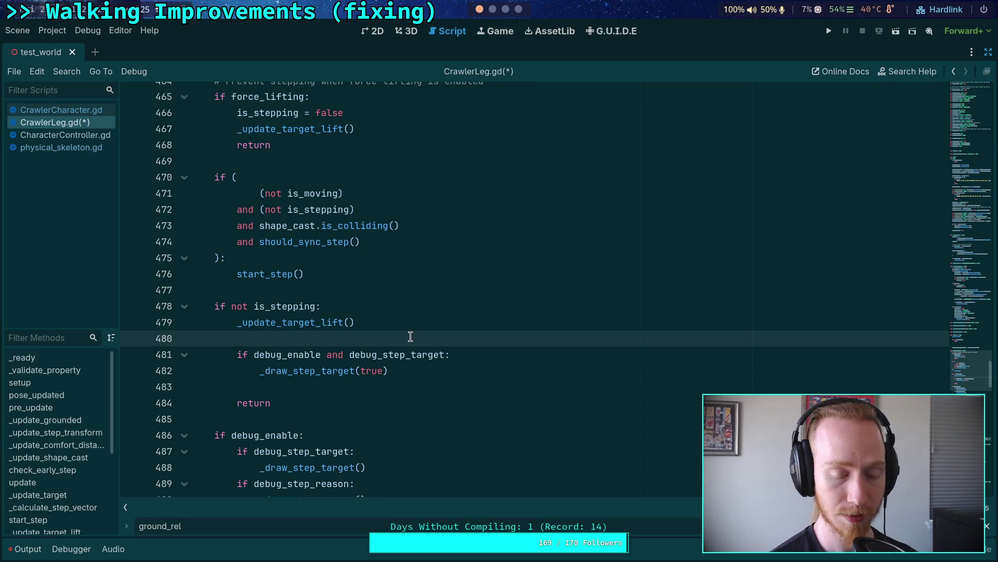
key("Return")
key("Return")
key("Up")
key("Tab")
key("Tab")
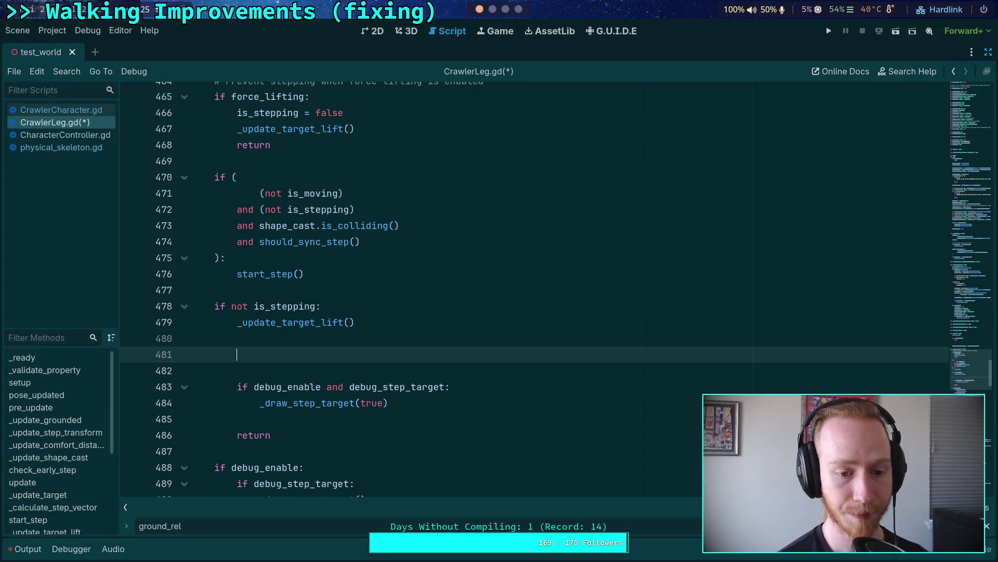
left_click(352, 305)
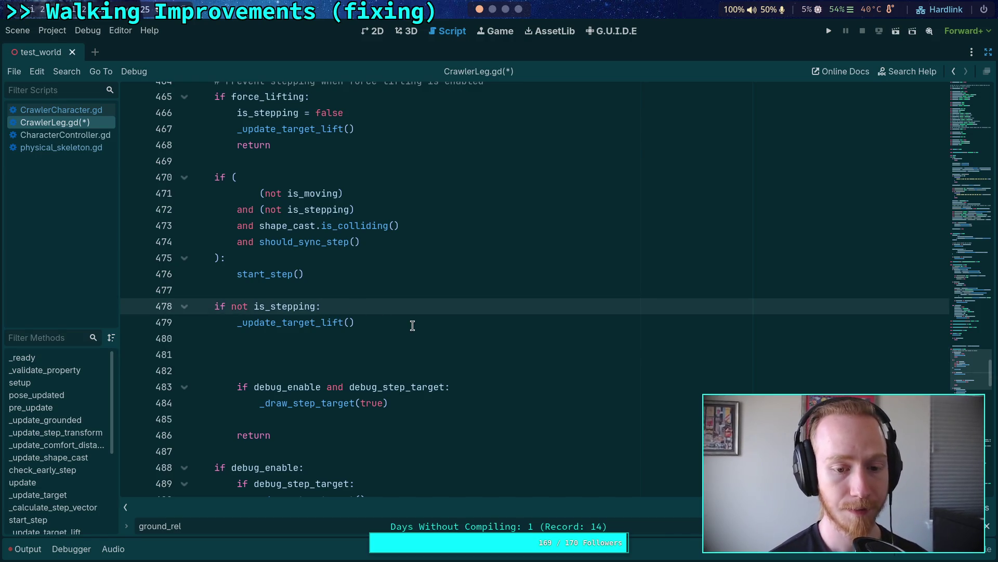
key("Return")
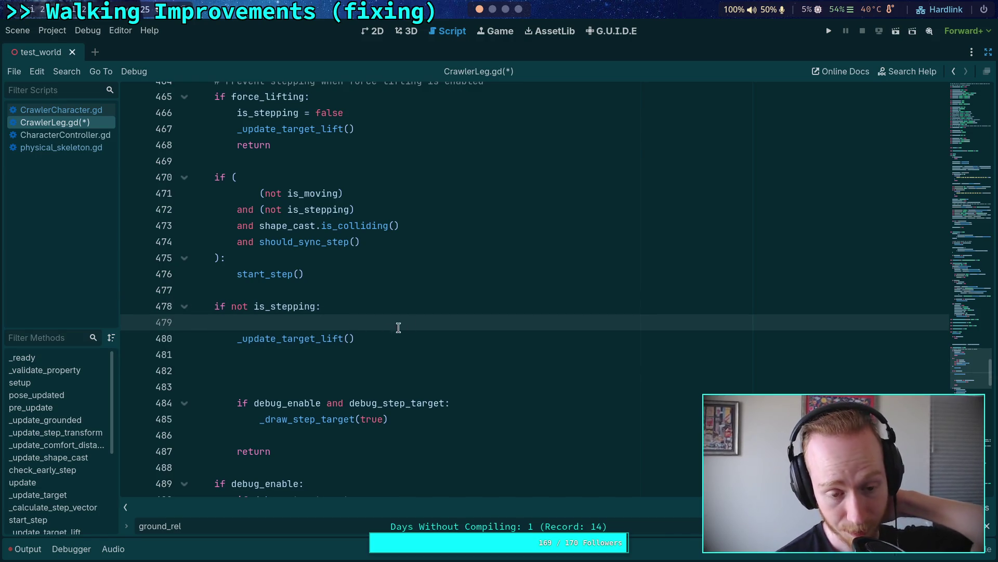
double_click(316, 339)
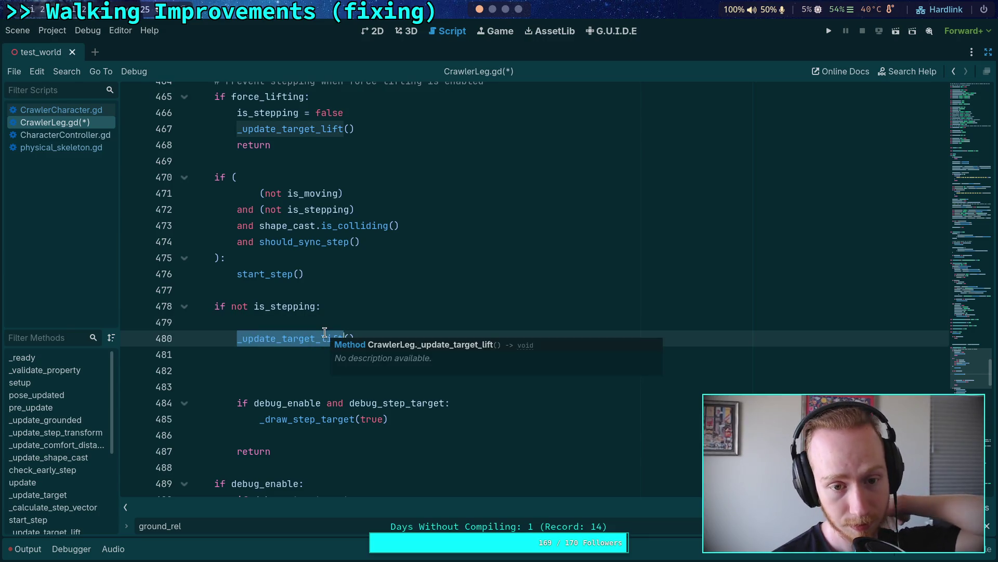
scroll(613, 428, "down", 7)
scroll(613, 428, "down", 20)
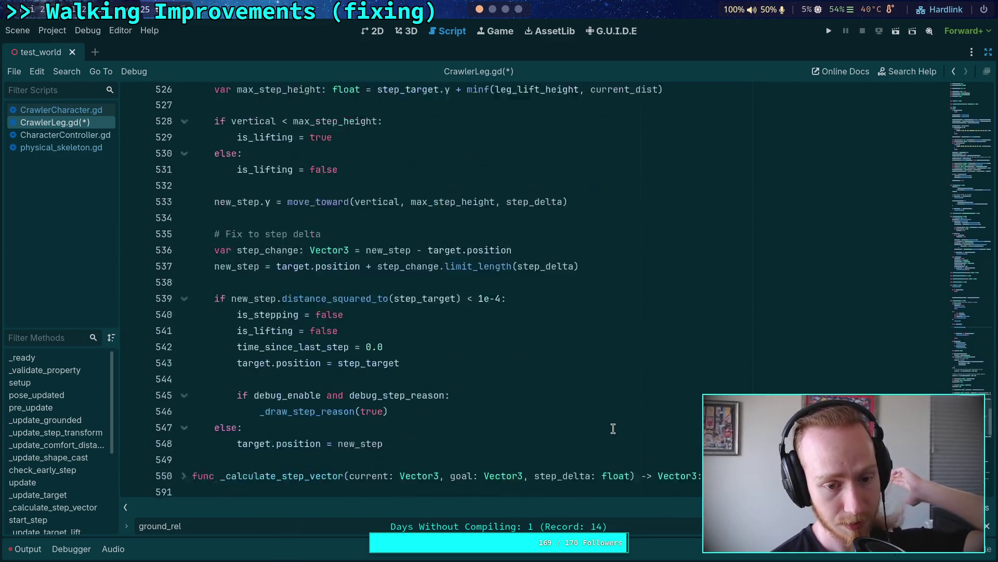
Scroll to _update_target_lift near line 600 and inspect the grounded baseline assignment and shape_cast check.
scroll(588, 423, "down", 1)
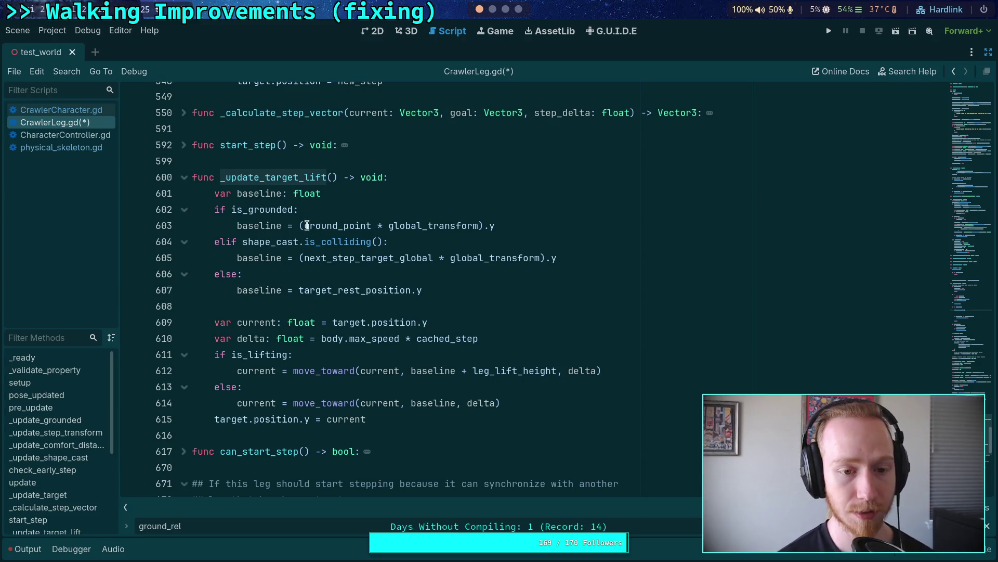
double_click(261, 231)
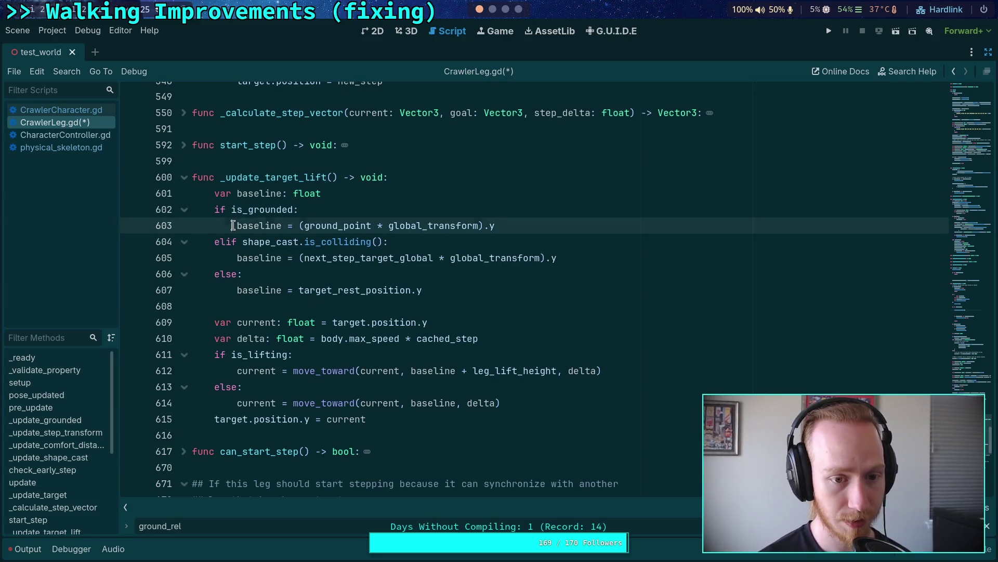
left_click(497, 225)
left_click_drag(498, 226, 237, 225)
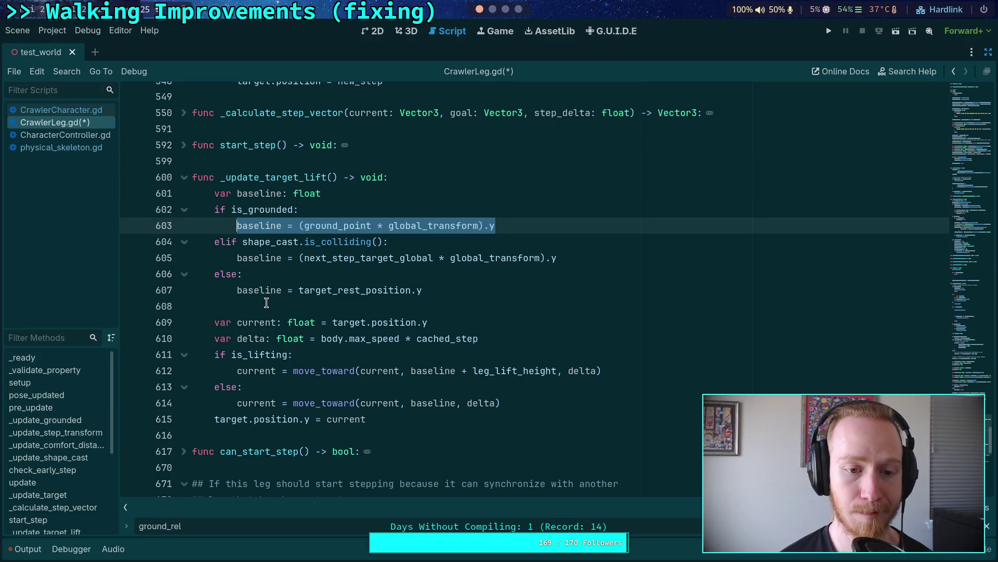
double_click(267, 242)
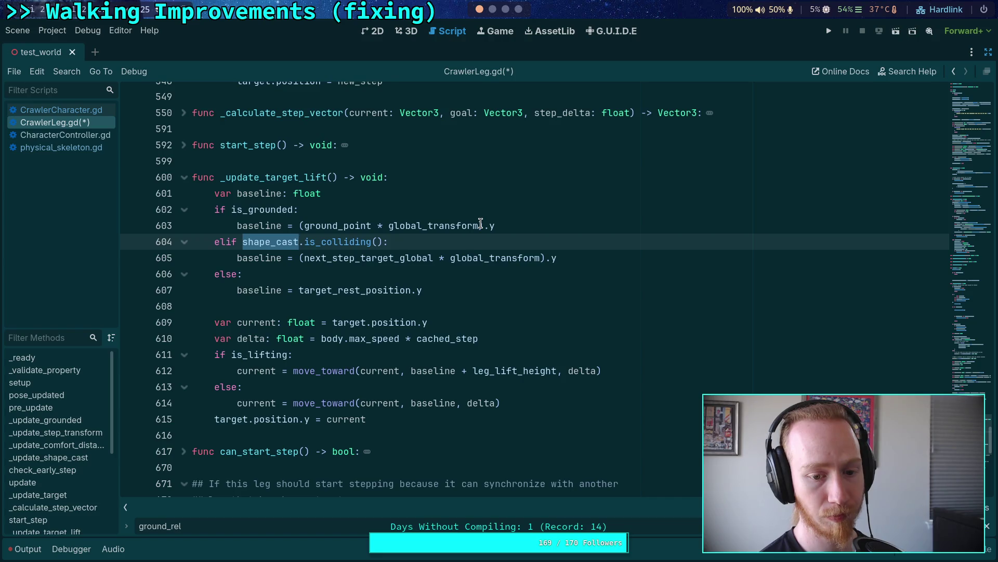
mouse_move(481, 223)
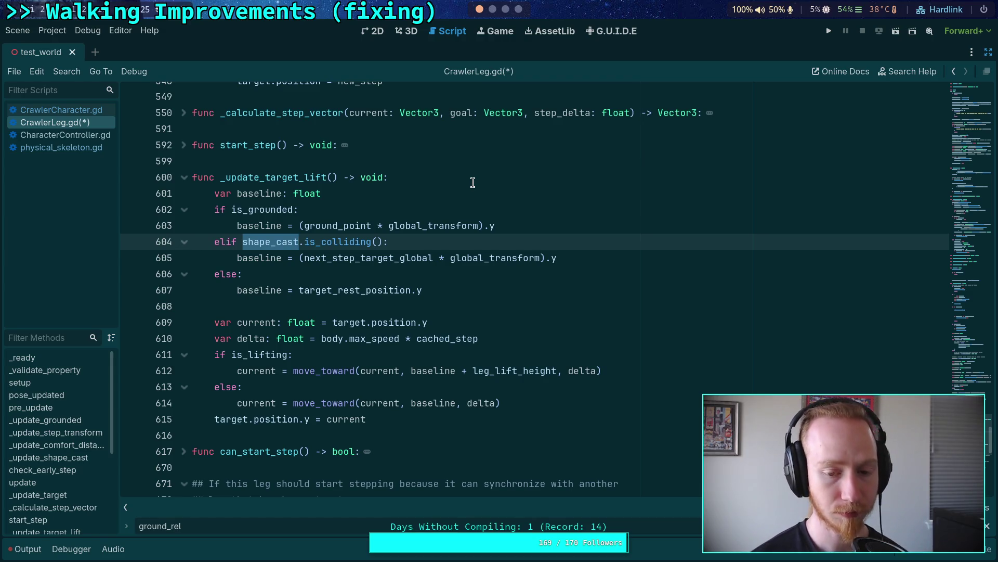
left_click(549, 340)
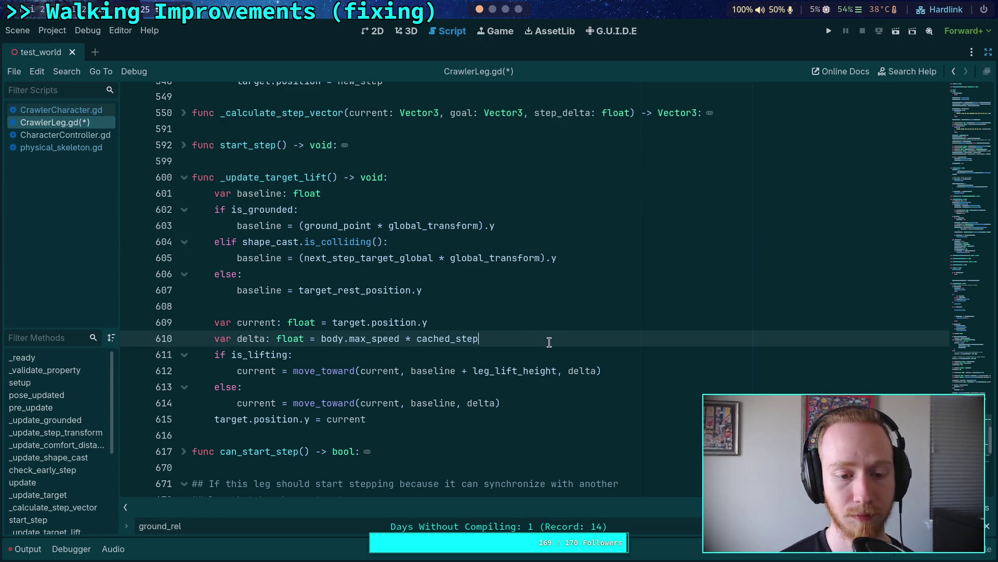
Restore the side docks and view CrawlerBot's CrawlerCharacter properties in the Inspector, including Max Speed 3.0.
mouse_move(350, 343)
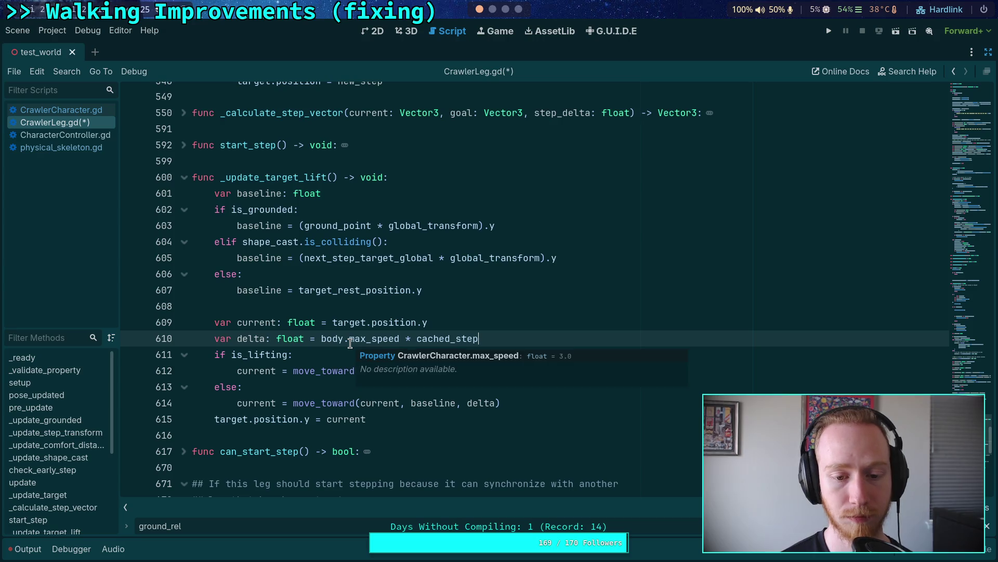
left_click(377, 290)
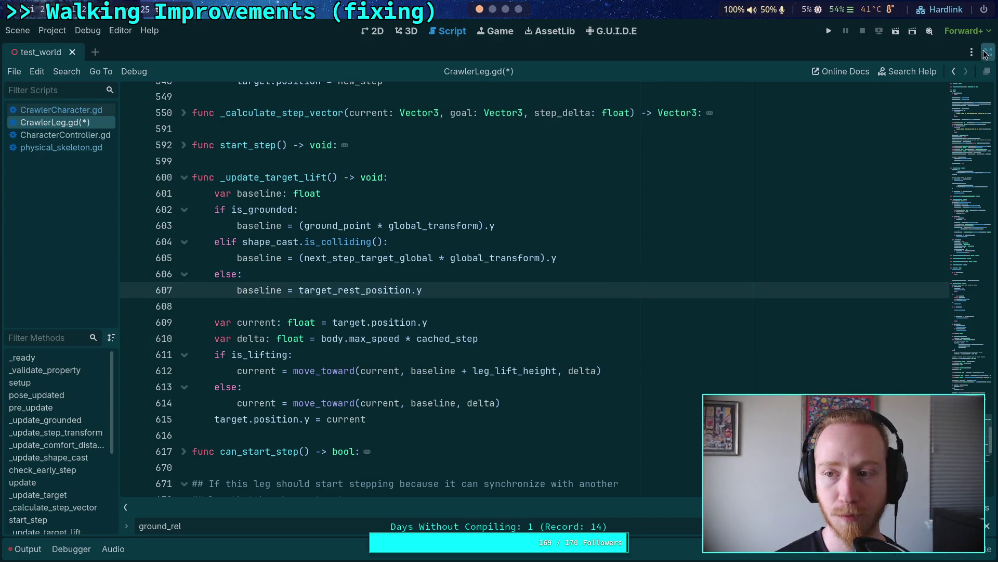
left_click(989, 52)
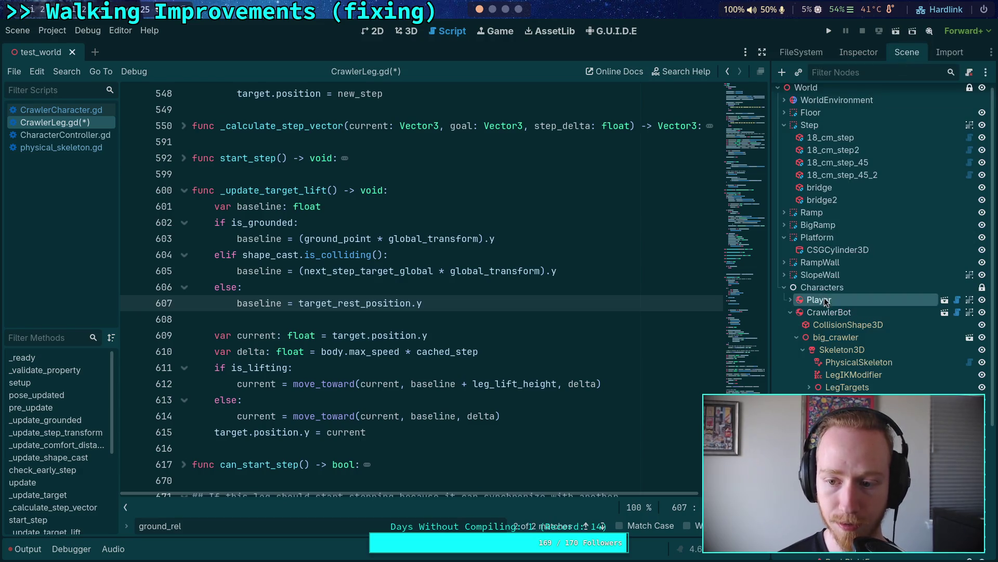
left_click(856, 54)
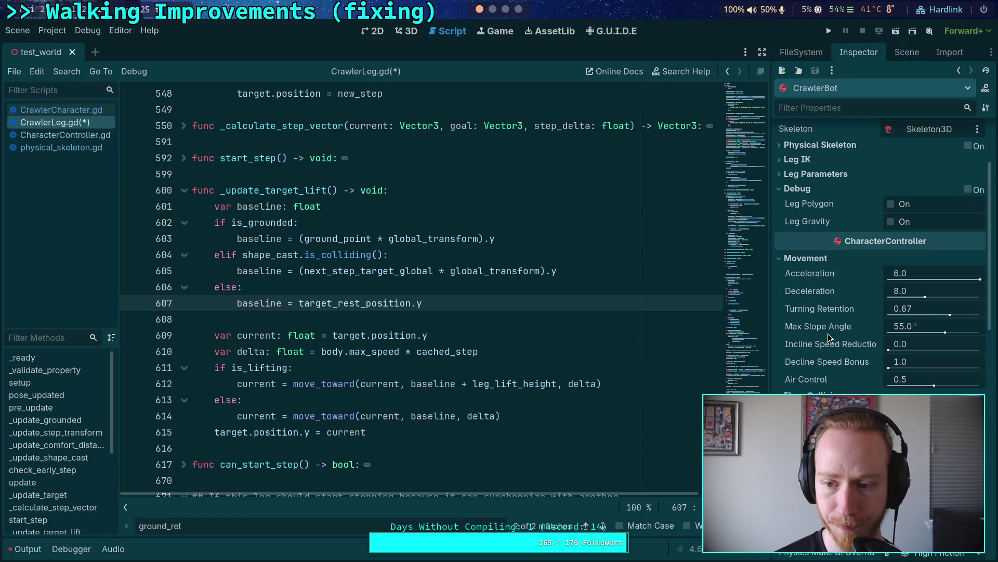
scroll(831, 337, "up", 3)
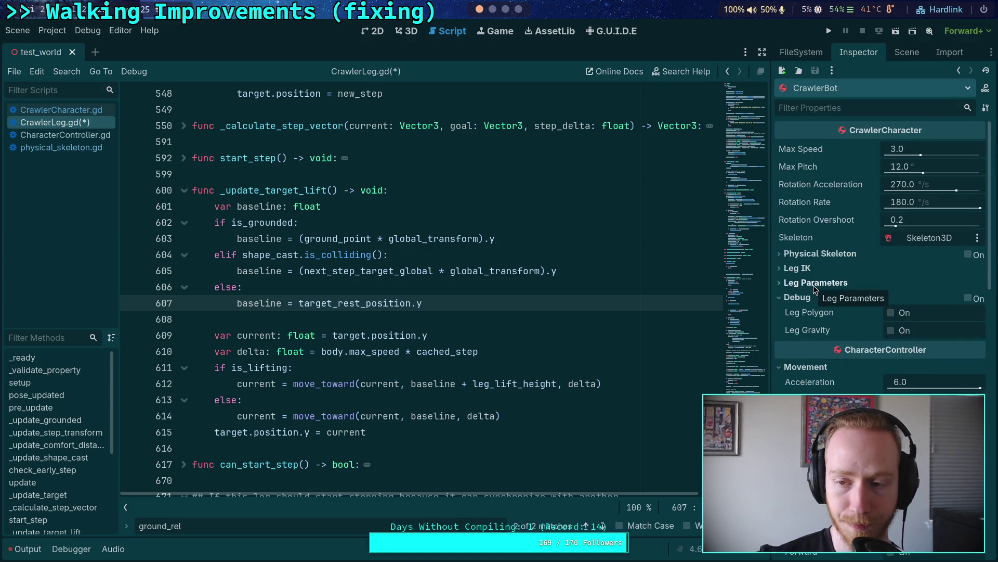
left_click(762, 56)
Review the _update_target_lift logic on lines 602–615, selecting the block and then ground_point.
left_click(582, 320)
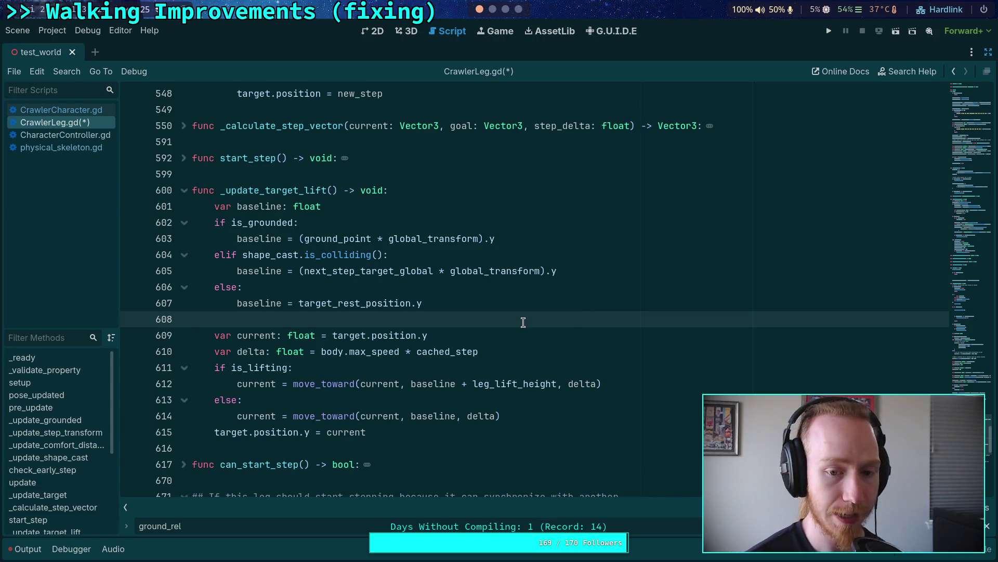
left_click(553, 430)
left_click(579, 416)
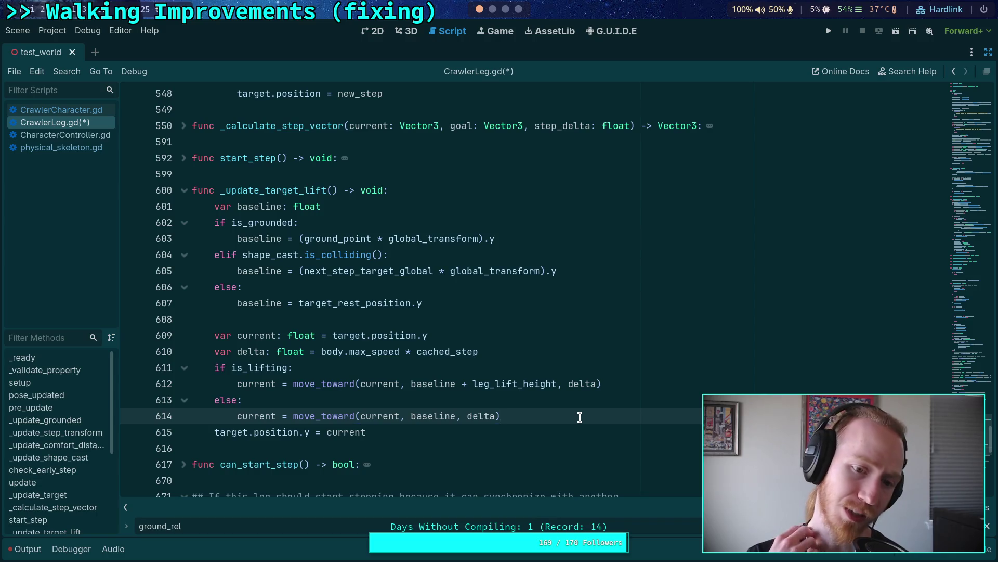
mouse_move(394, 433)
left_mouse_down()
mouse_move(302, 255)
mouse_move(209, 224)
left_mouse_up()
left_click(267, 320)
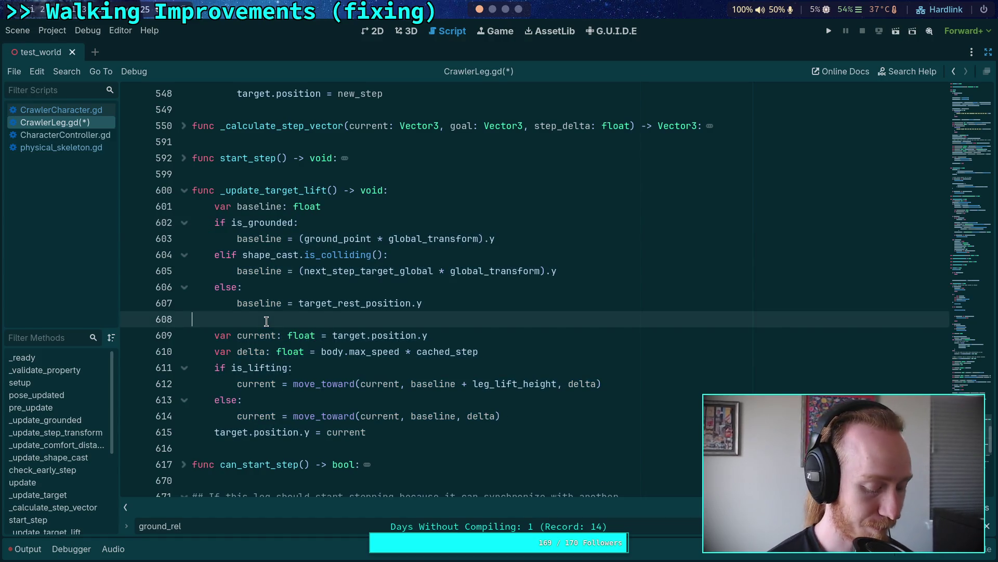
scroll(266, 321, "up", 3)
scroll(183, 341, "down", 3)
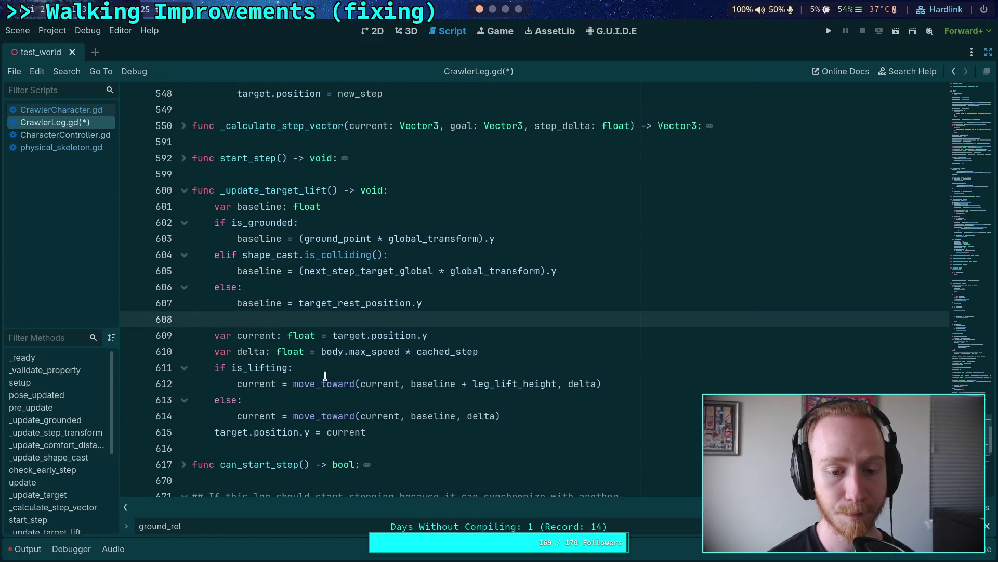
double_click(311, 239)
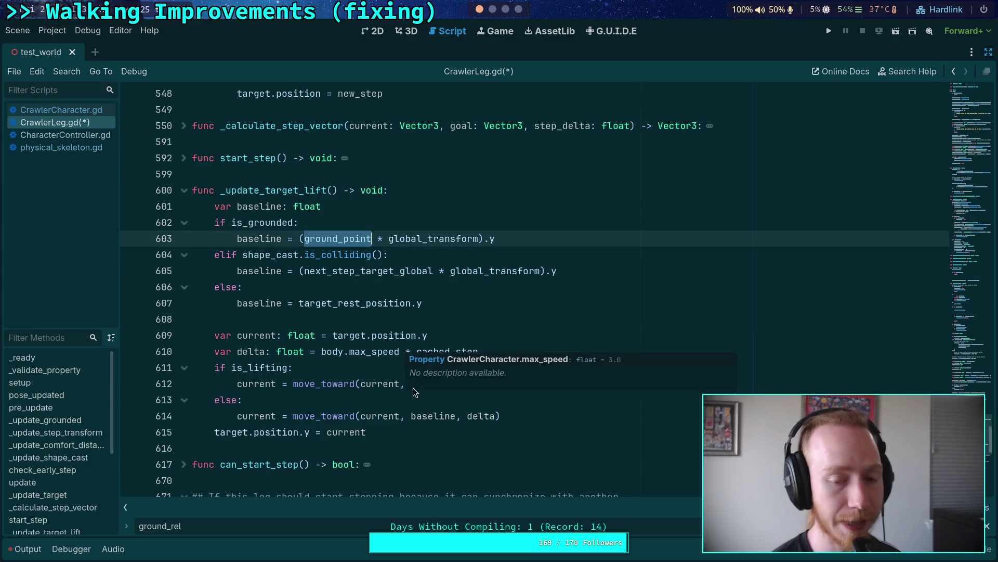
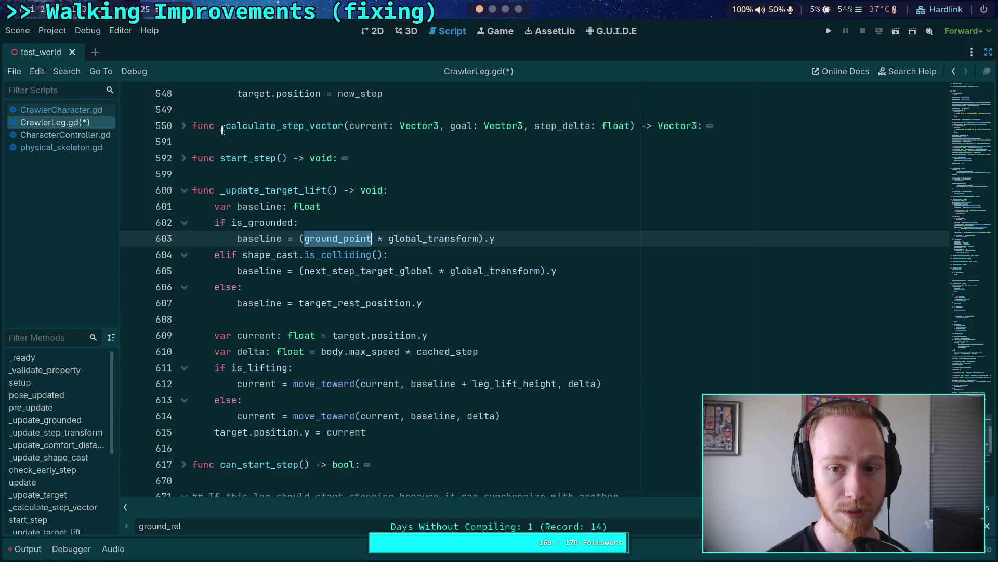
Trace new_step, vertical, step_current, step_goal and current_dist through the step calculation.
scroll(265, 180, "up", 1)
scroll(270, 192, "up", 6)
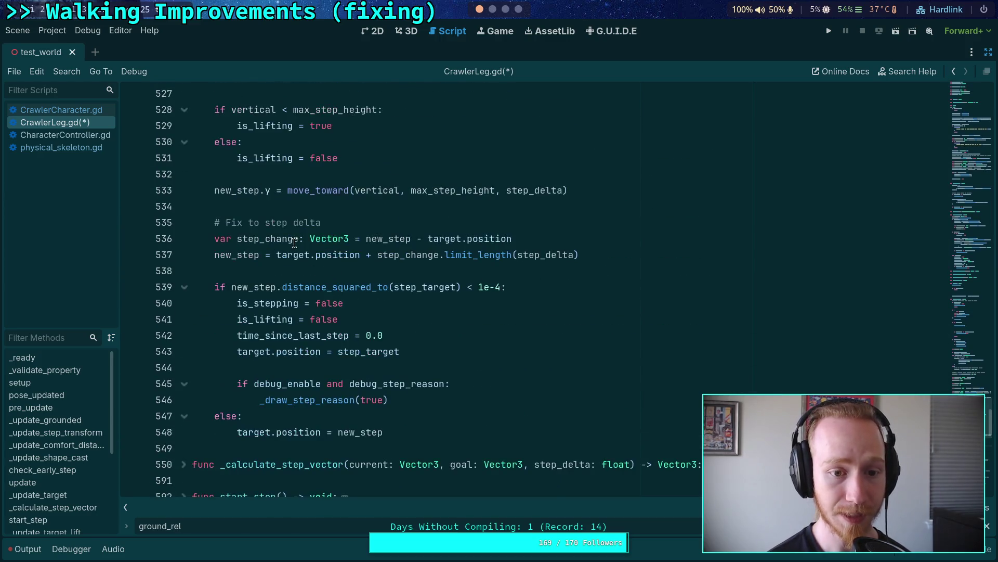
scroll(326, 298, "up", 5)
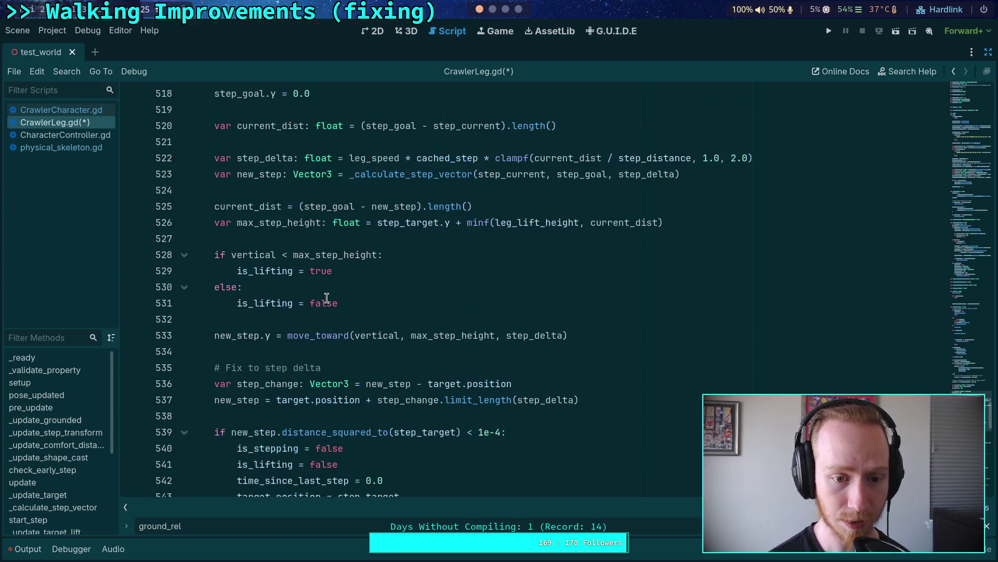
double_click(409, 273)
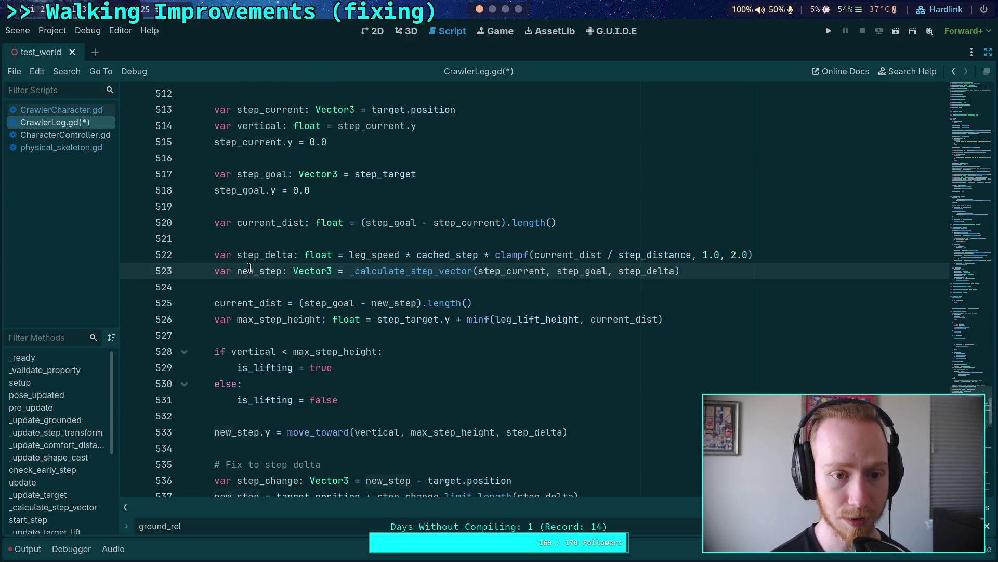
double_click(259, 271)
scroll(323, 271, "up", 3)
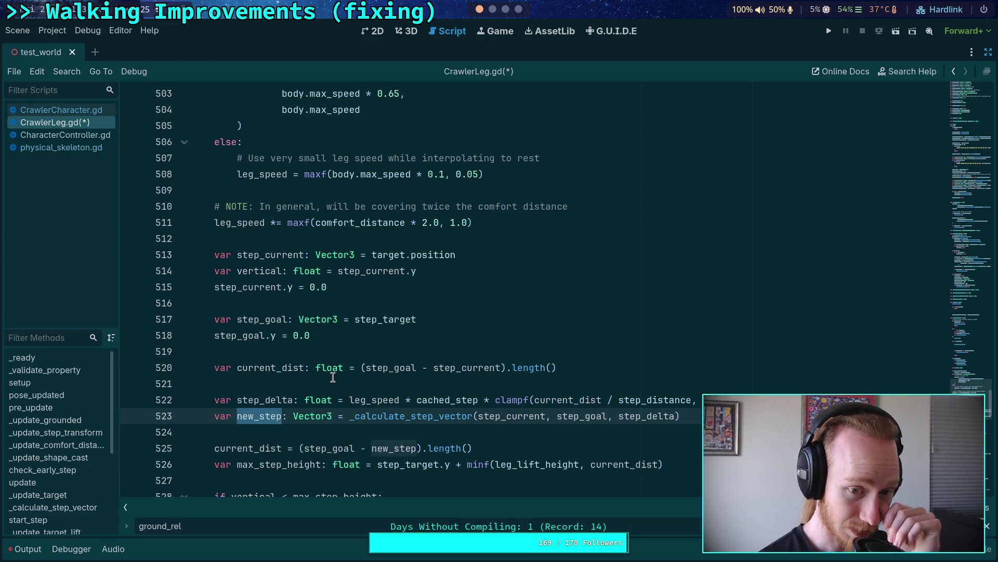
double_click(259, 273)
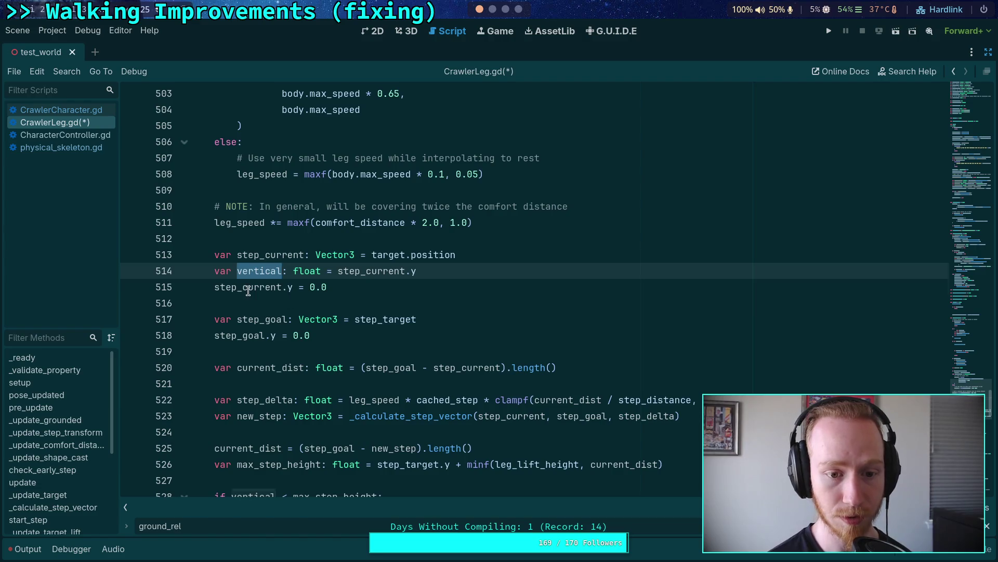
double_click(248, 289)
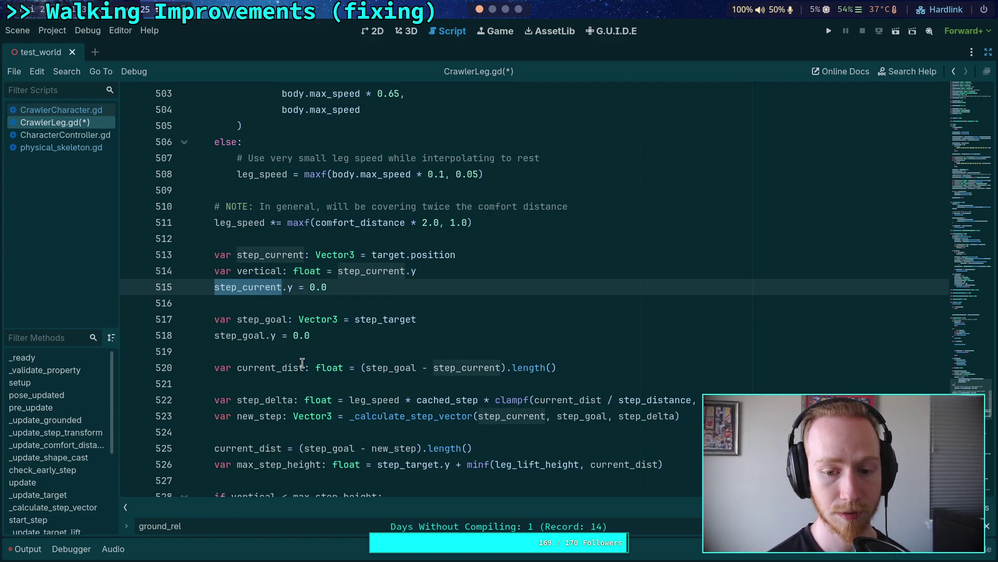
double_click(273, 320)
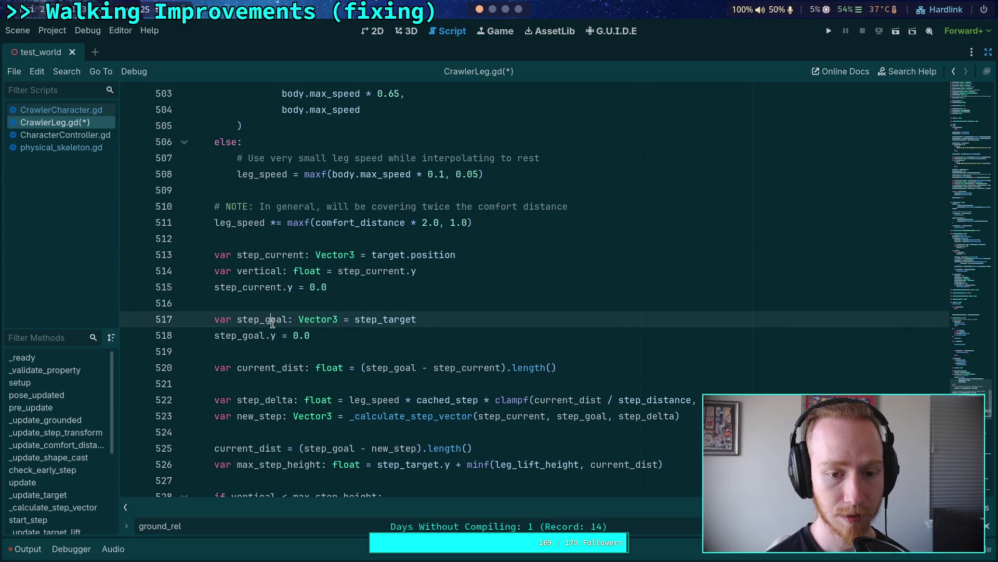
double_click(240, 336)
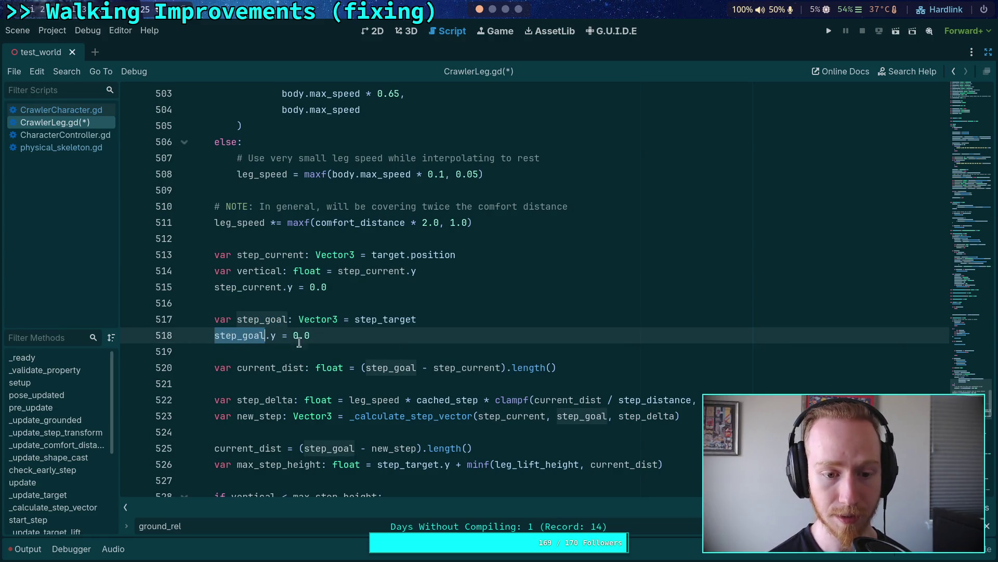
scroll(306, 325, "down", 1)
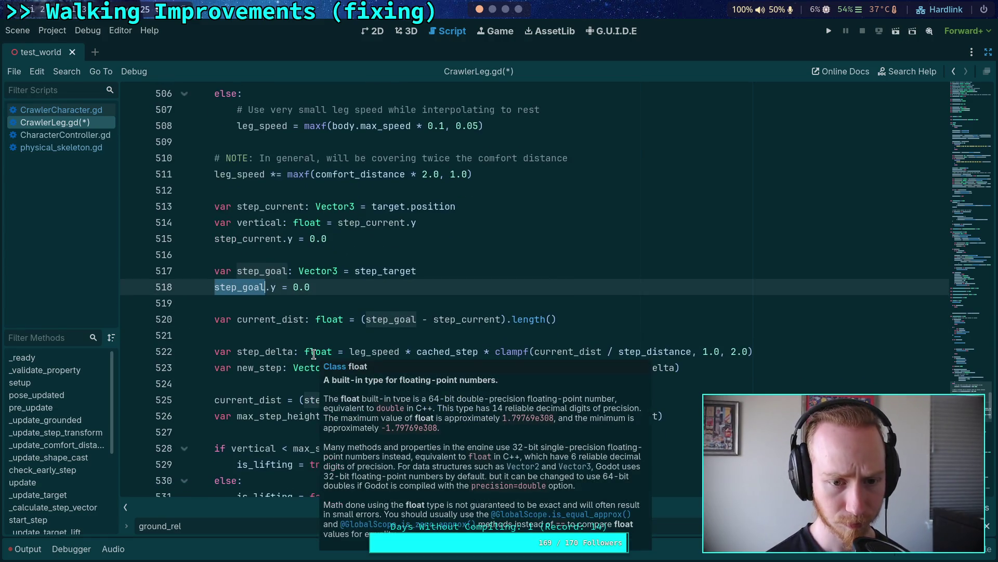
left_click(432, 369)
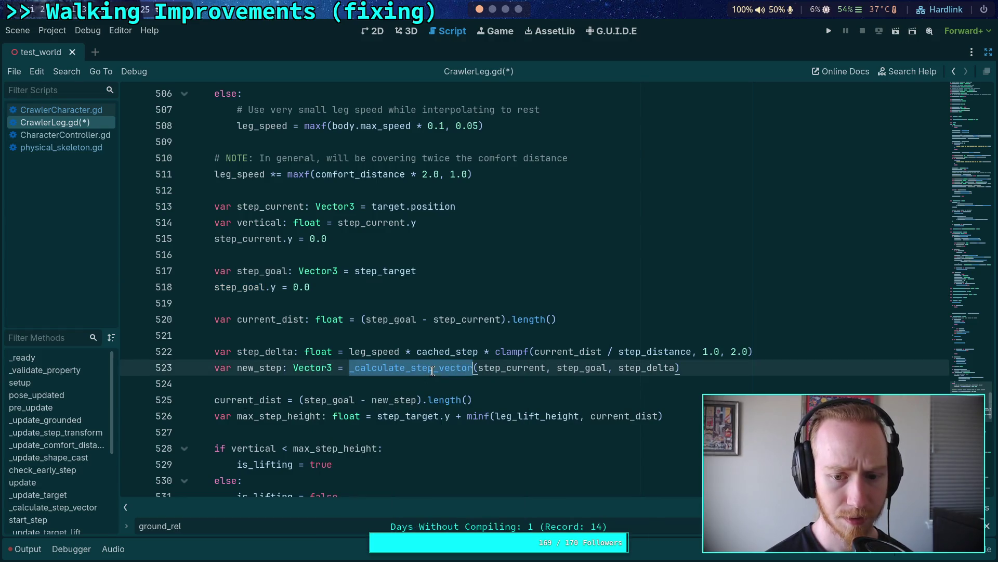
double_click(512, 369)
double_click(587, 368)
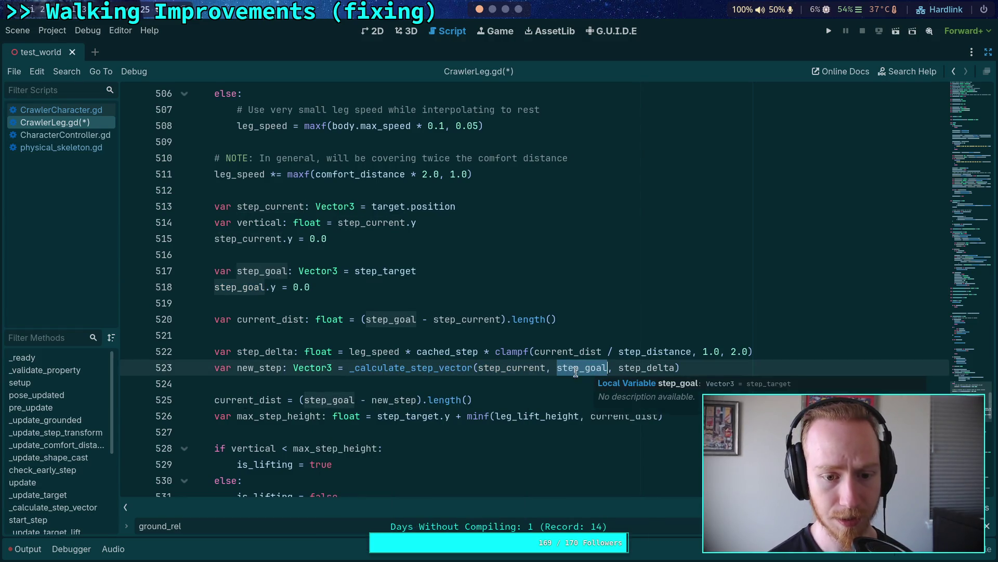
double_click(274, 320)
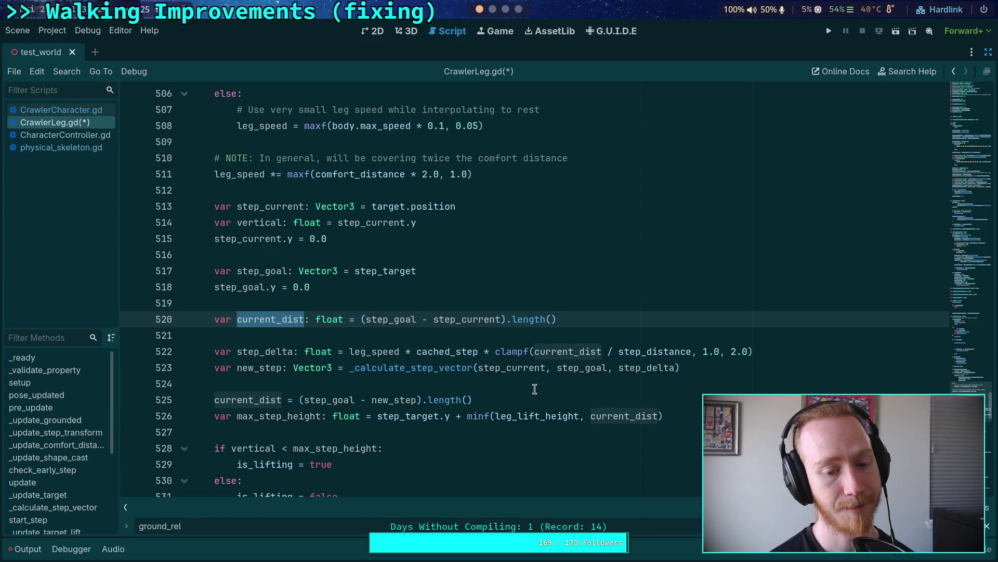
Review how current_dist and max_step_height feed the move_toward call and target position.
scroll(534, 389, "down", 2)
double_click(274, 271)
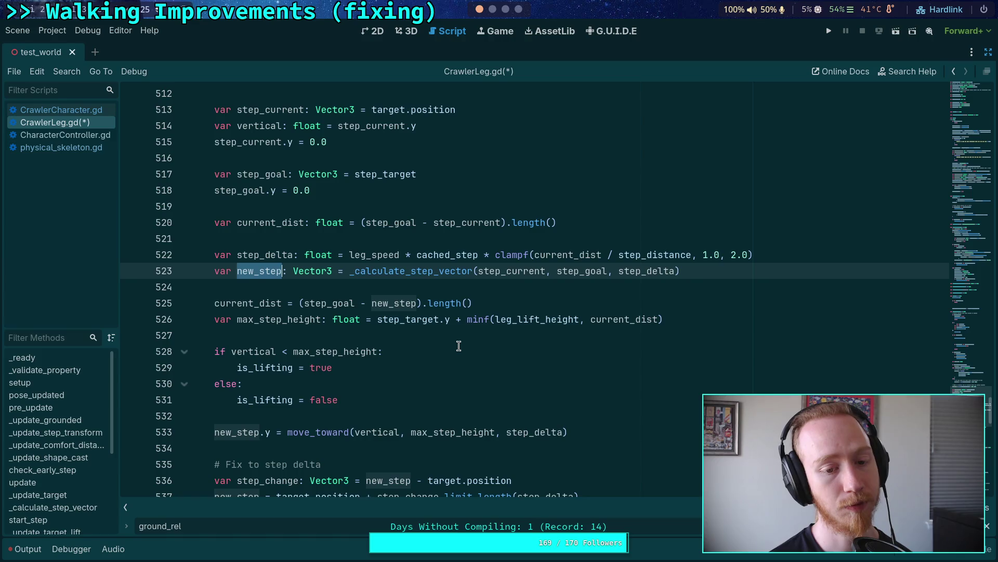
double_click(268, 303)
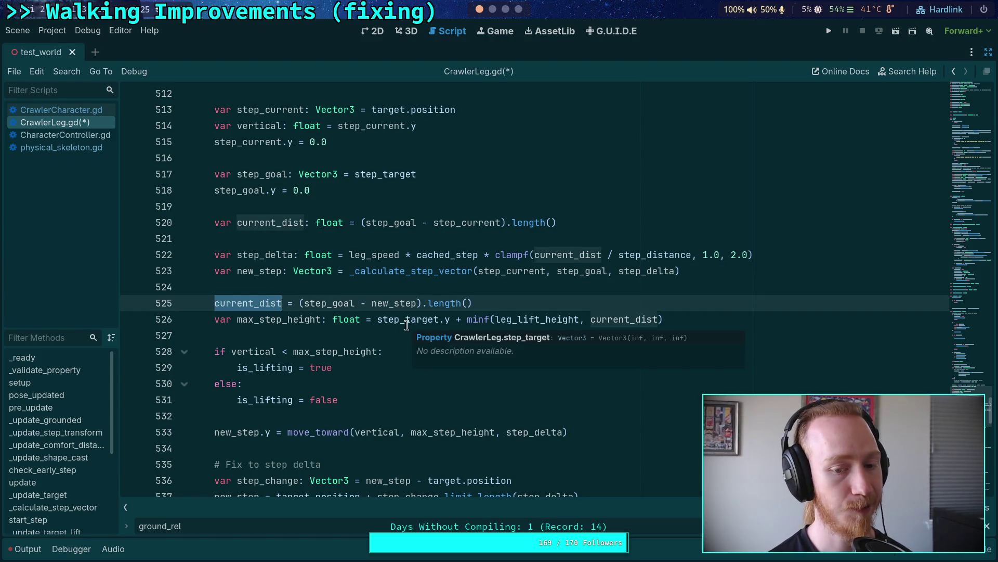
double_click(290, 318)
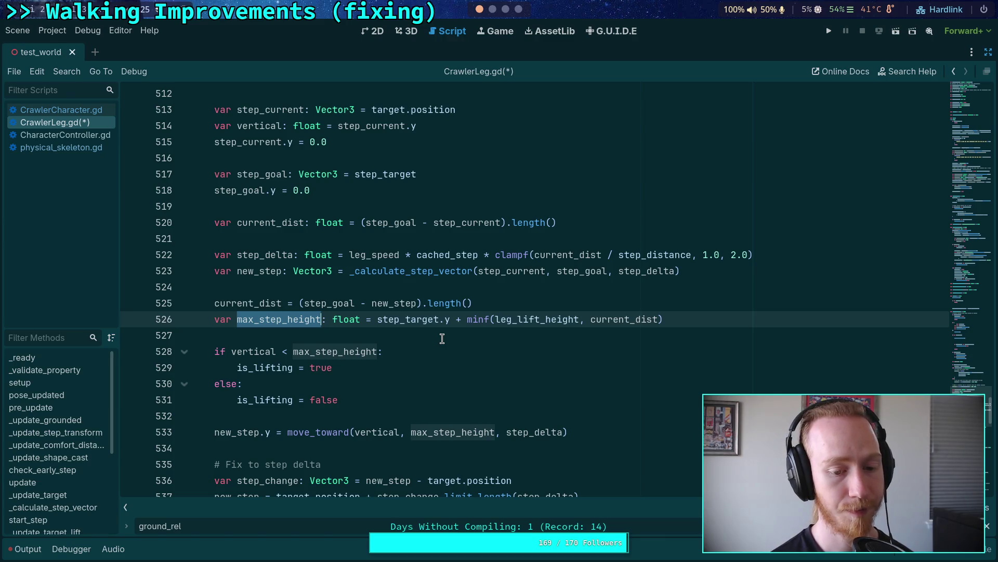
scroll(442, 339, "down", 2)
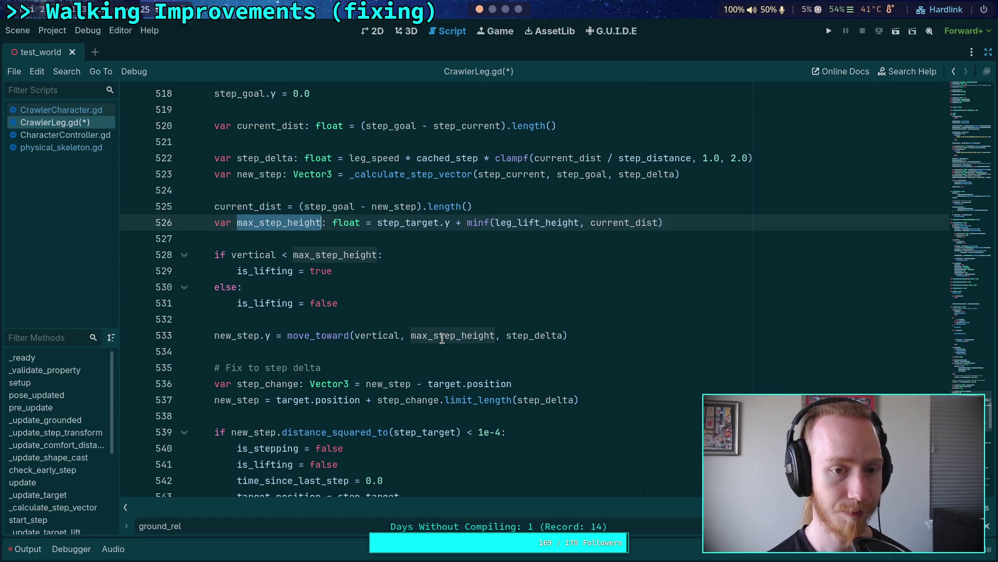
scroll(442, 339, "up", 2)
scroll(442, 338, "down", 5)
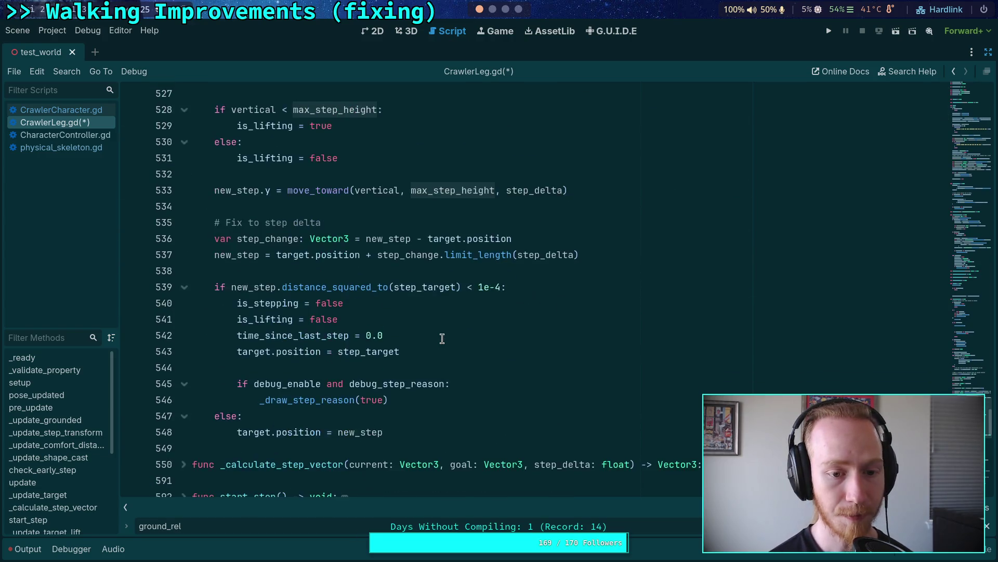
scroll(442, 338, "up", 2)
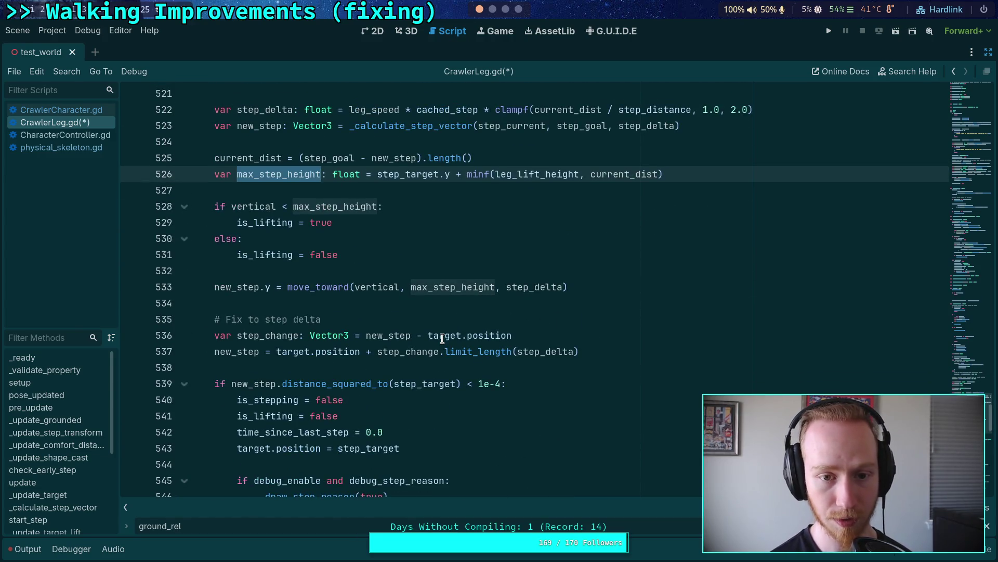
scroll(442, 339, "up", 2)
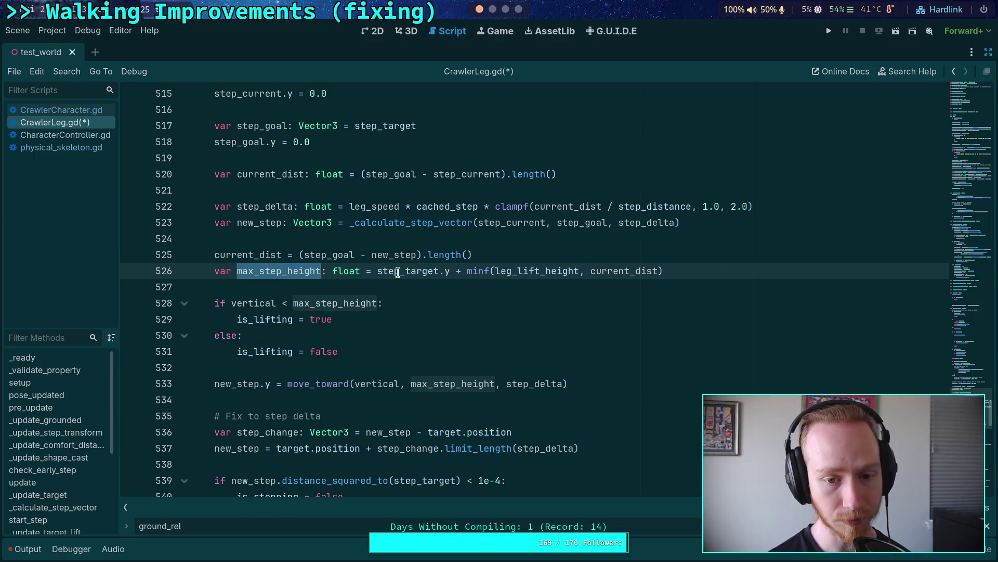
mouse_move(398, 273)
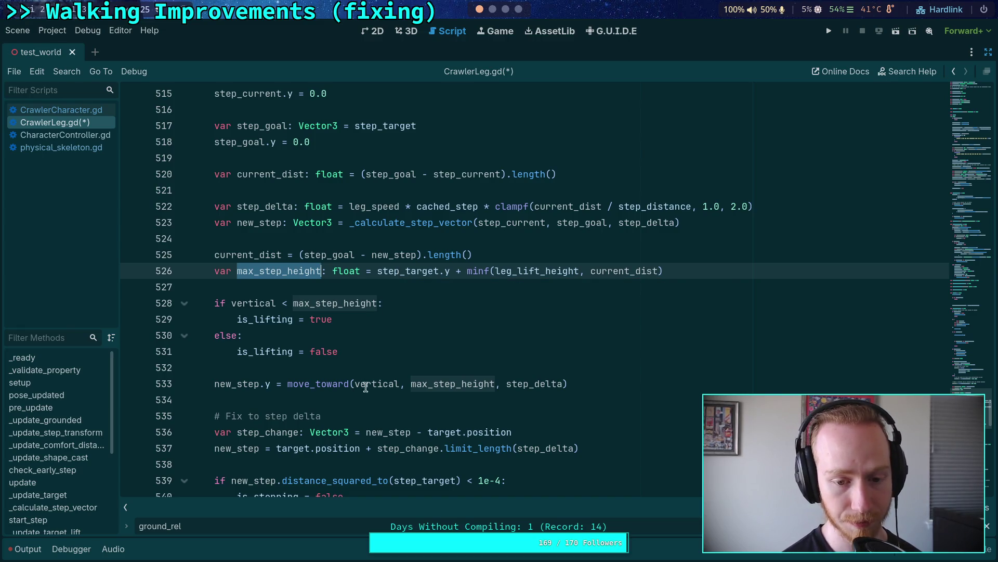
double_click(476, 382)
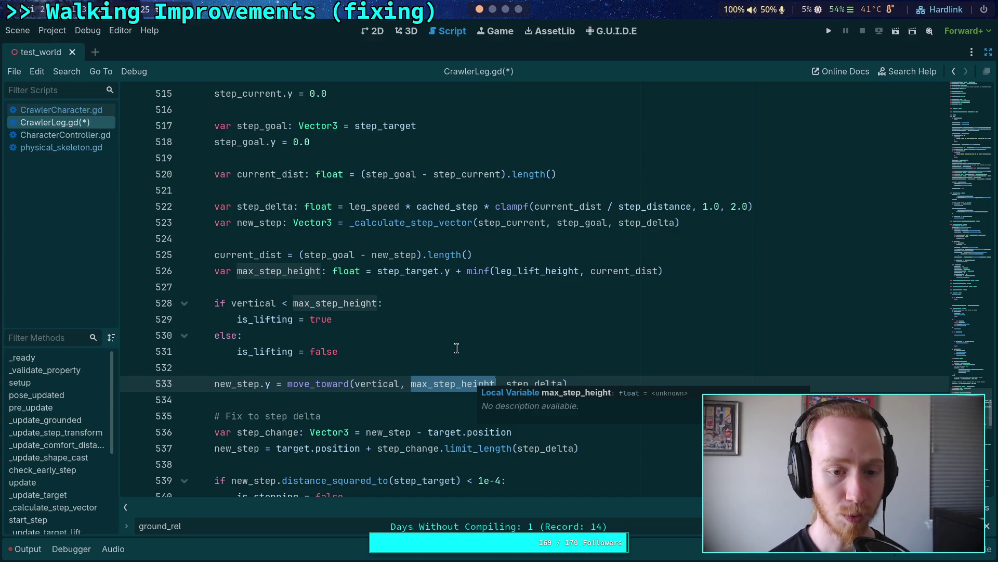
double_click(615, 268)
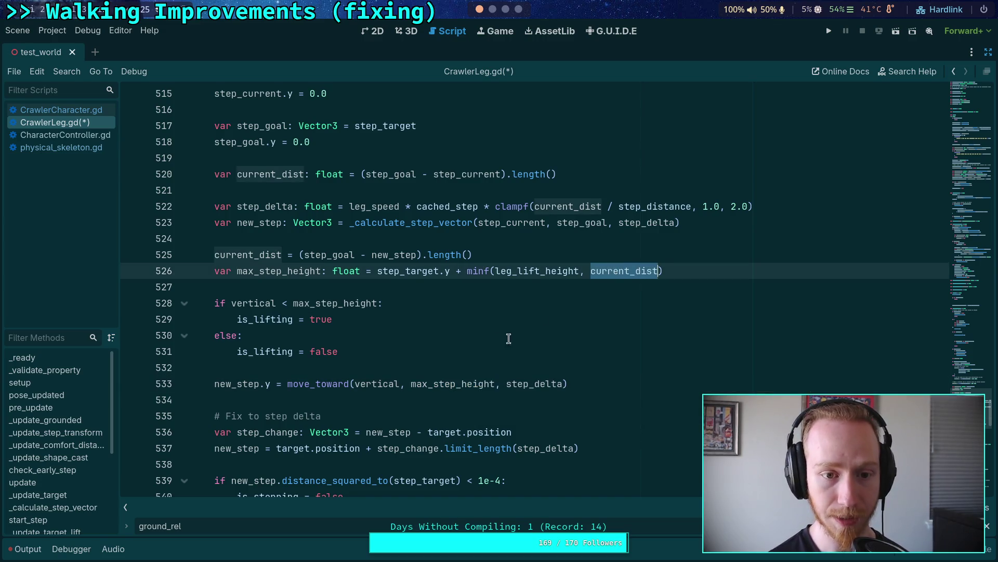
scroll(501, 342, "up", 1)
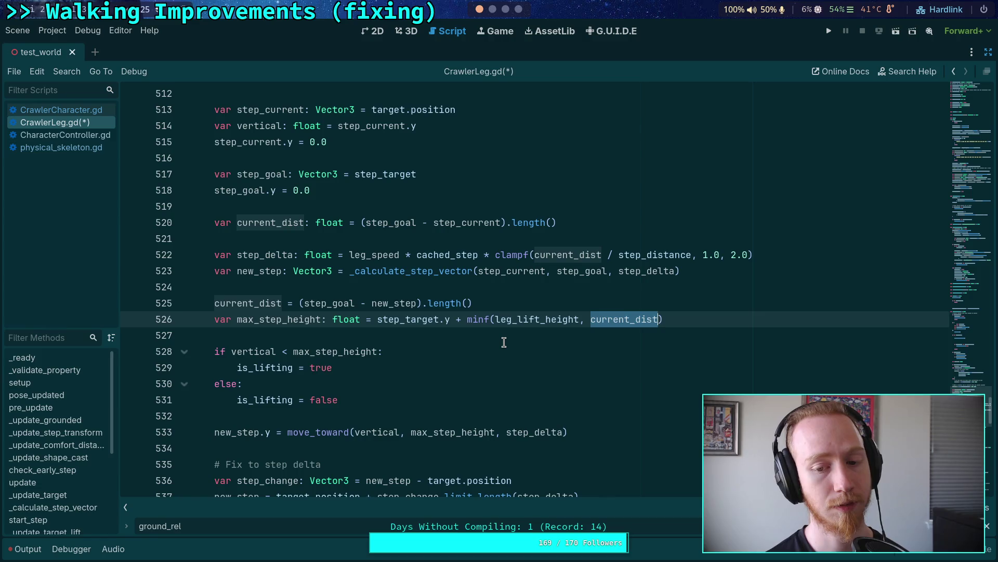
scroll(504, 342, "down", 2)
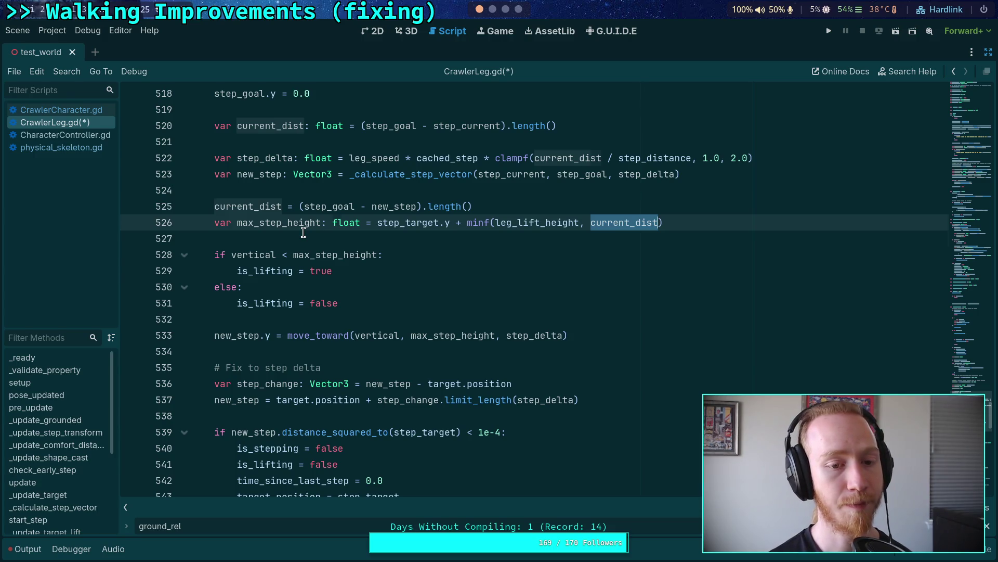
double_click(305, 224)
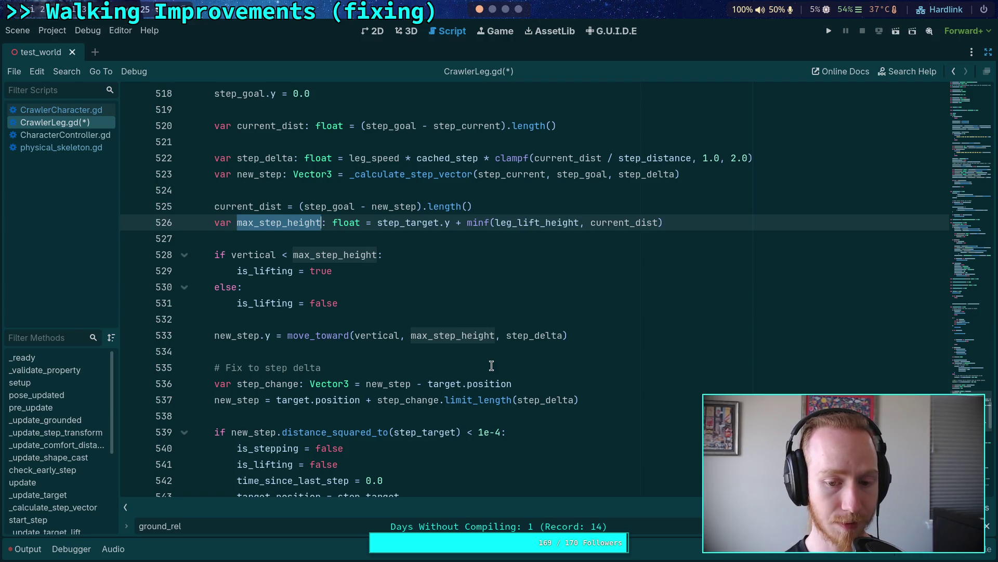
scroll(492, 365, "down", 1)
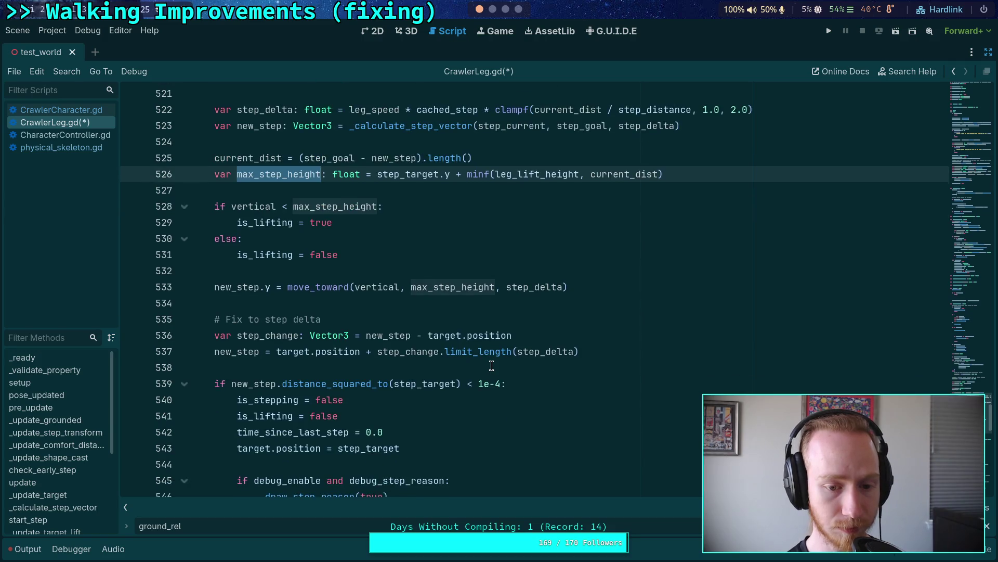
double_click(317, 355)
scroll(445, 358, "down", 1)
scroll(445, 358, "down", 1)
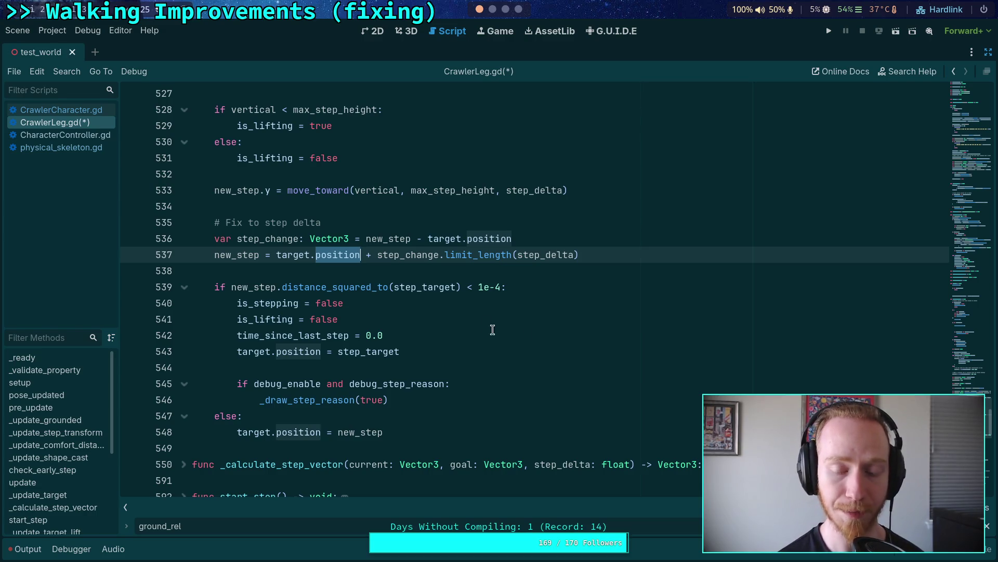
Declare var leg_velocity: Vector3 = Vector3.ZERO below cached_step and save CrawlerLeg.gd.
mouse_move(987, 414)
left_mouse_down()
mouse_move(965, 371)
mouse_move(970, 253)
left_mouse_up()
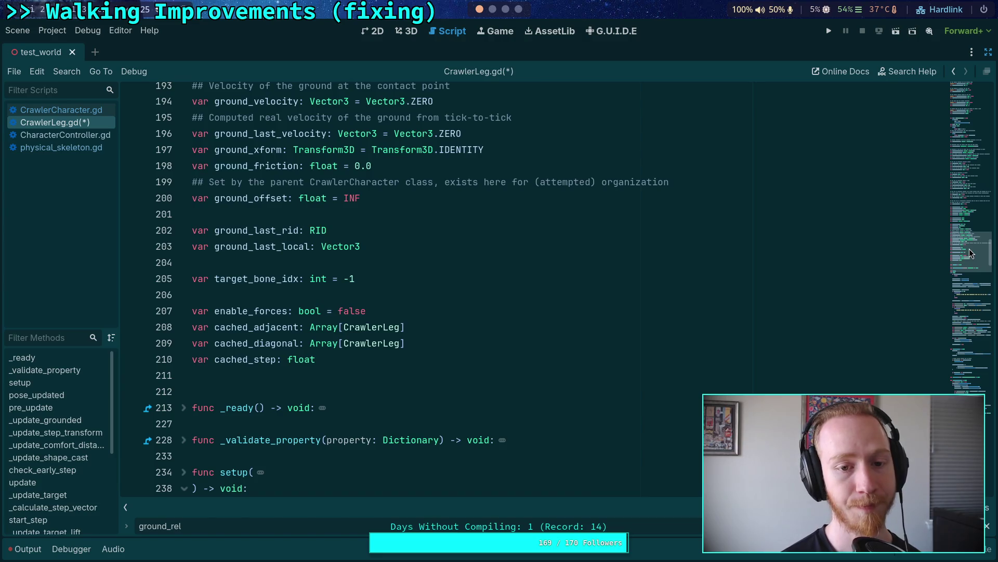
scroll(619, 345, "up", 6)
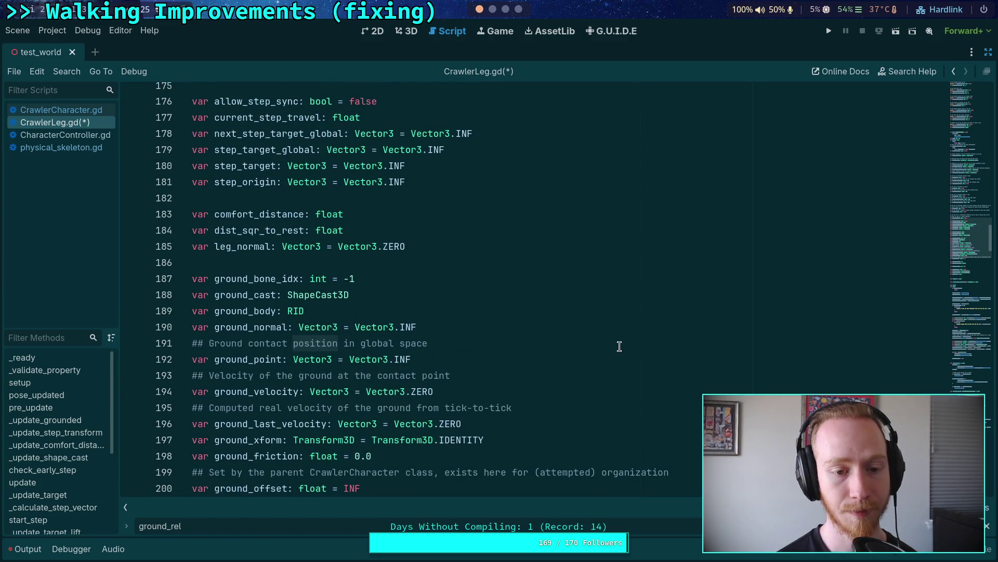
scroll(619, 346, "up", 4)
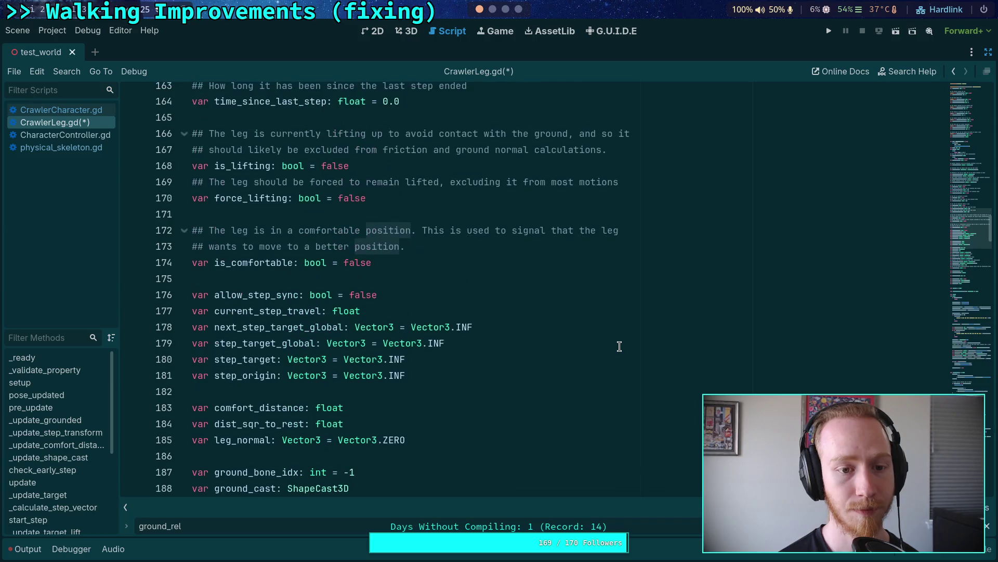
scroll(619, 346, "up", 2)
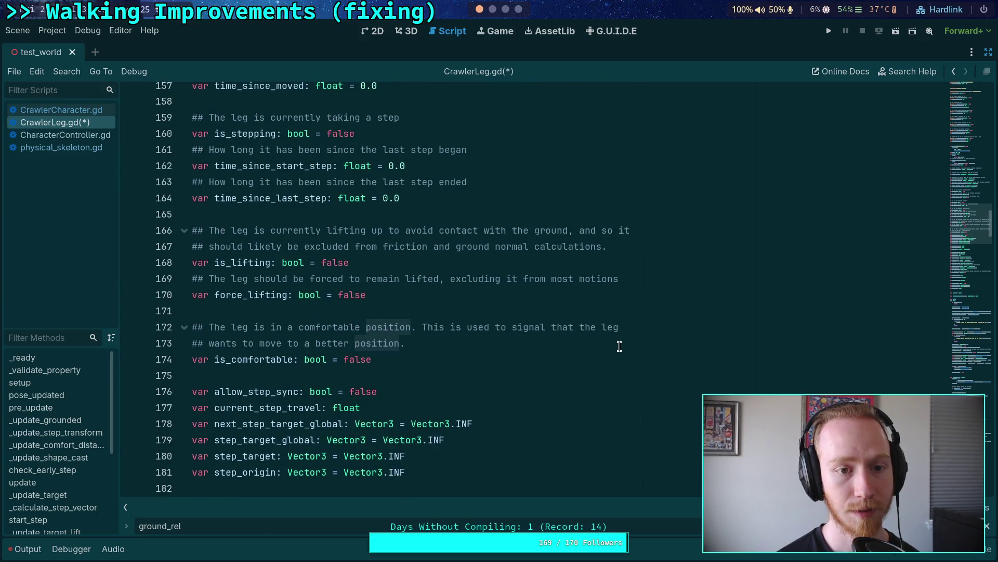
scroll(619, 346, "down", 4)
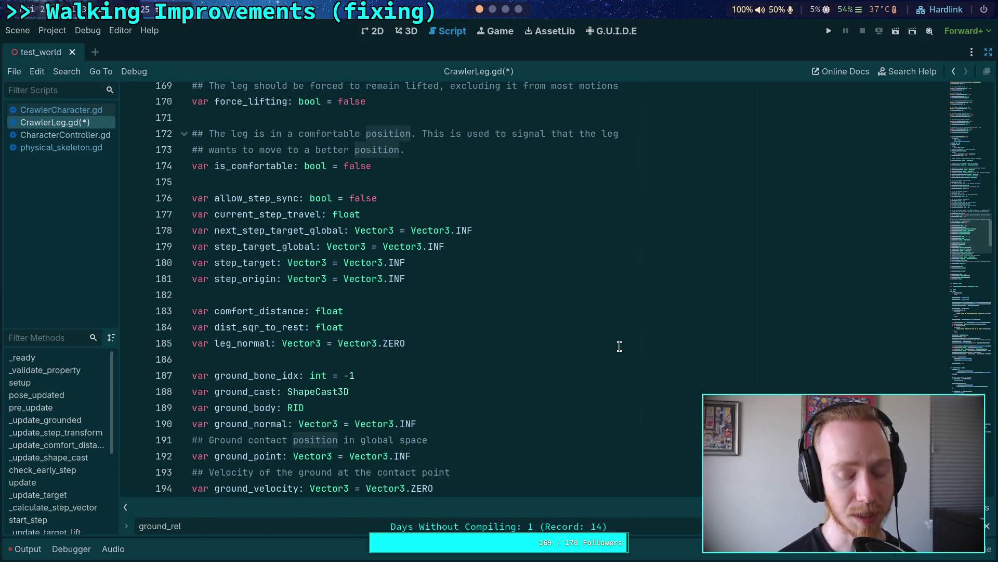
scroll(620, 345, "down", 4)
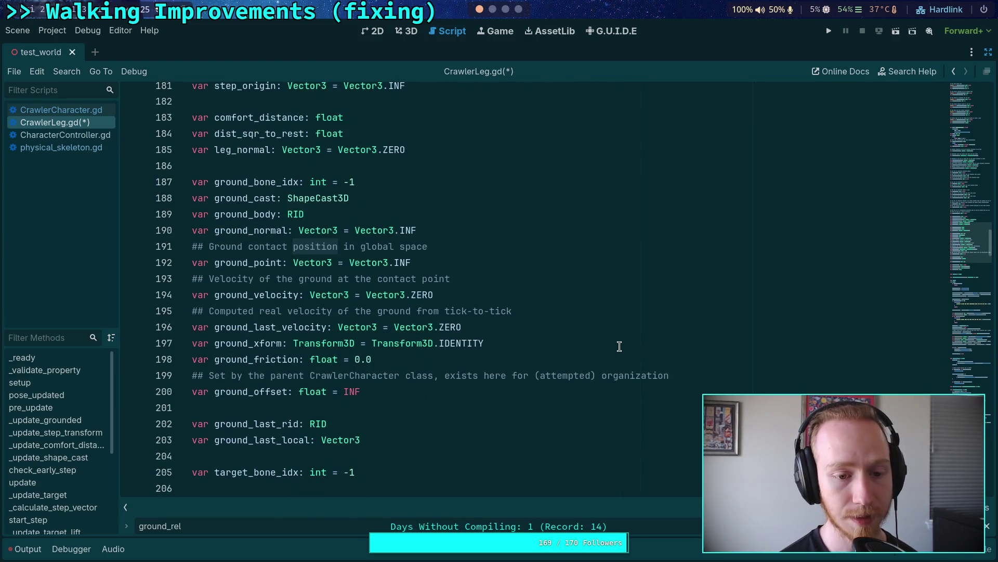
scroll(619, 346, "down", 1)
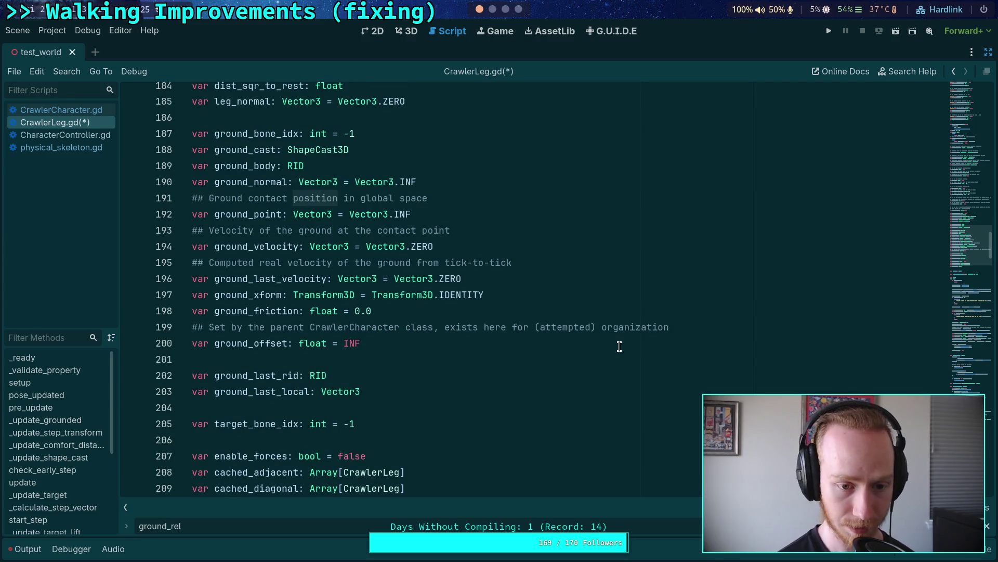
scroll(619, 346, "down", 2)
left_click(472, 407)
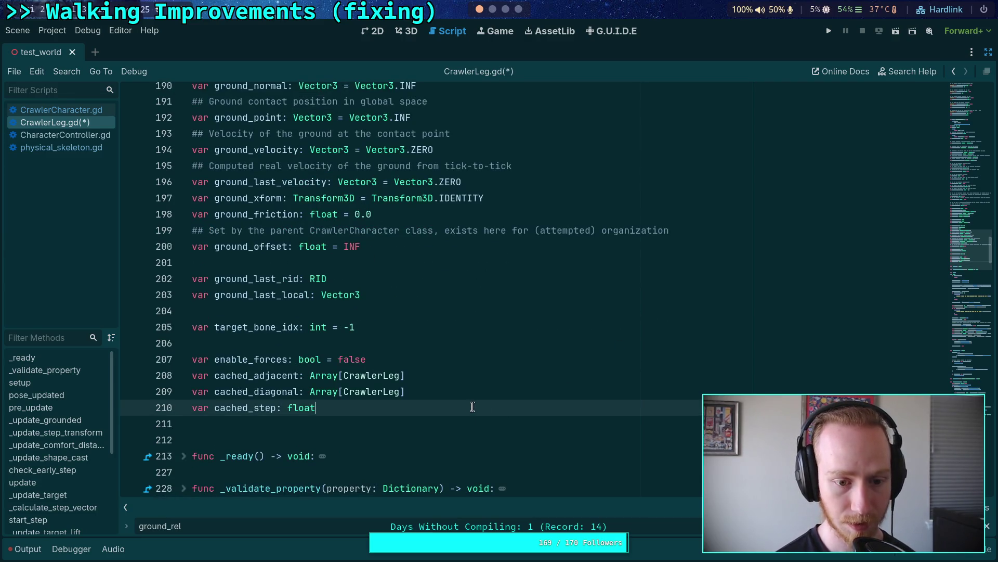
key("Return")
key("Return")
type("var leg_velocity: ")
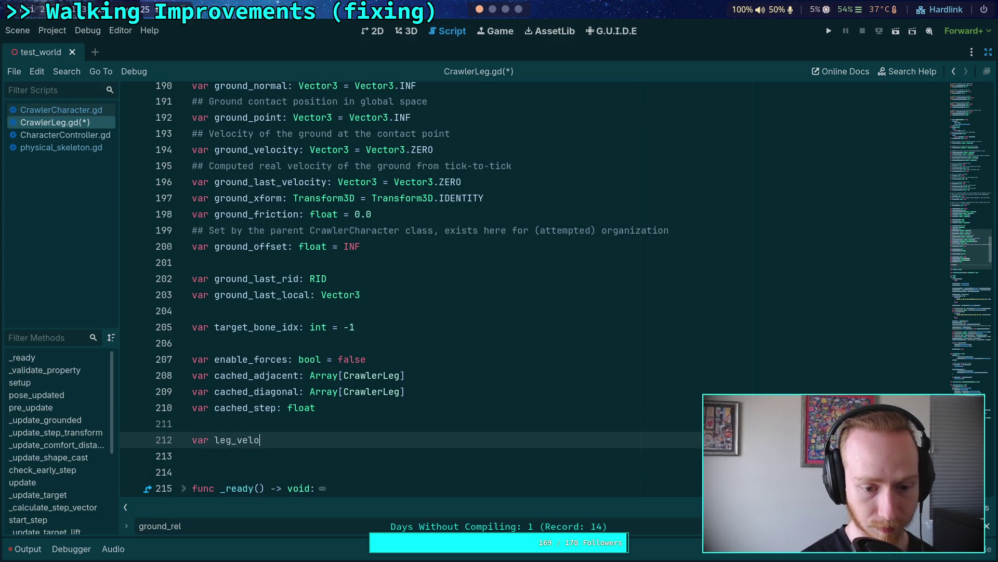
type("Vector3")
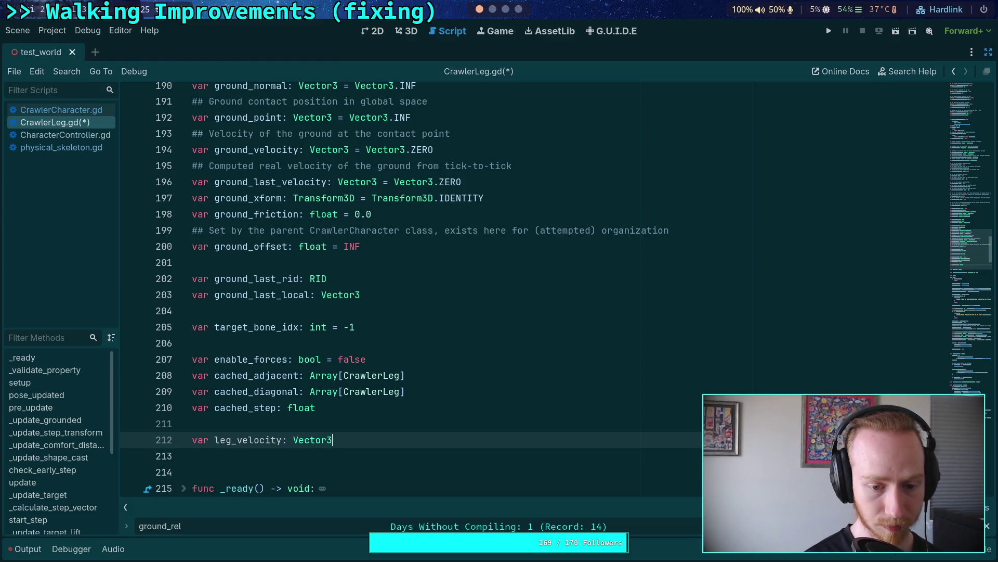
type(" = Vector3.ZERO")
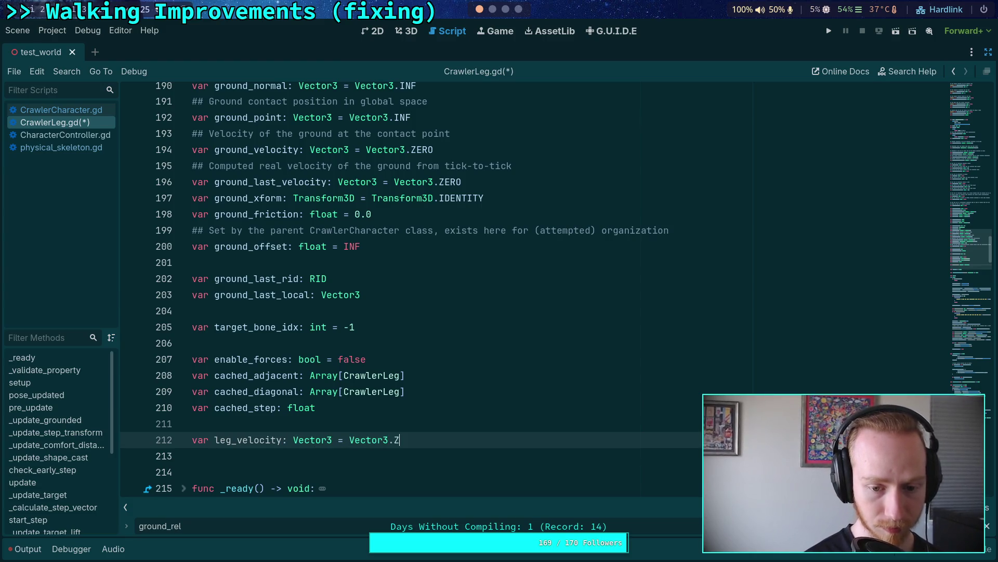
key("ctrl+s")
scroll(593, 350, "down", 15)
scroll(593, 350, "down", 15)
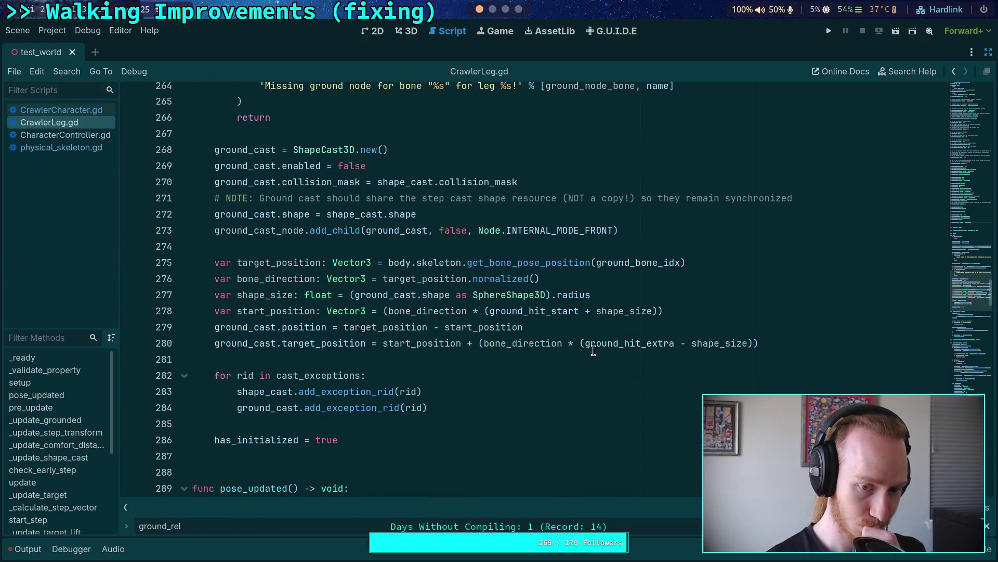
scroll(596, 348, "down", 3)
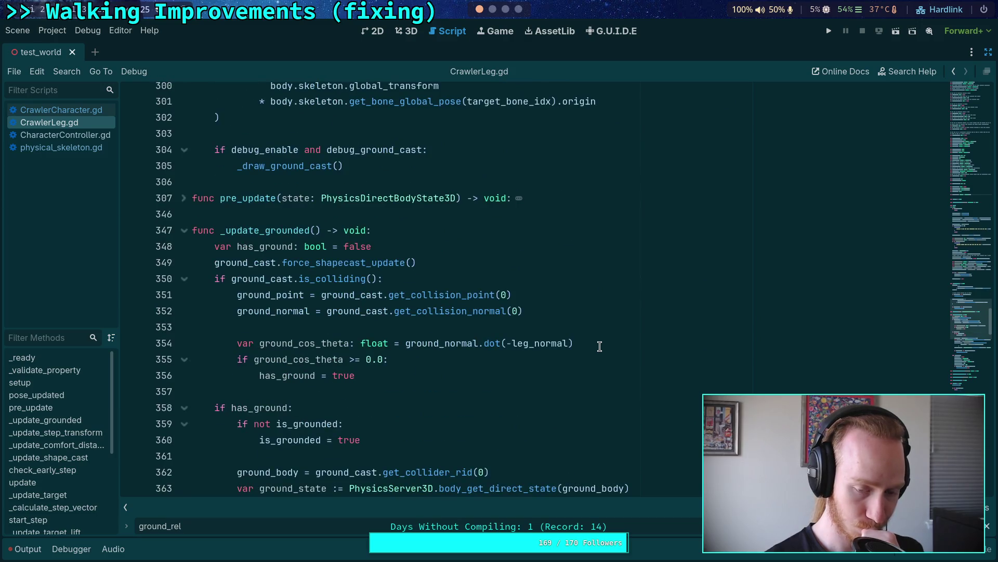
scroll(598, 348, "down", 9)
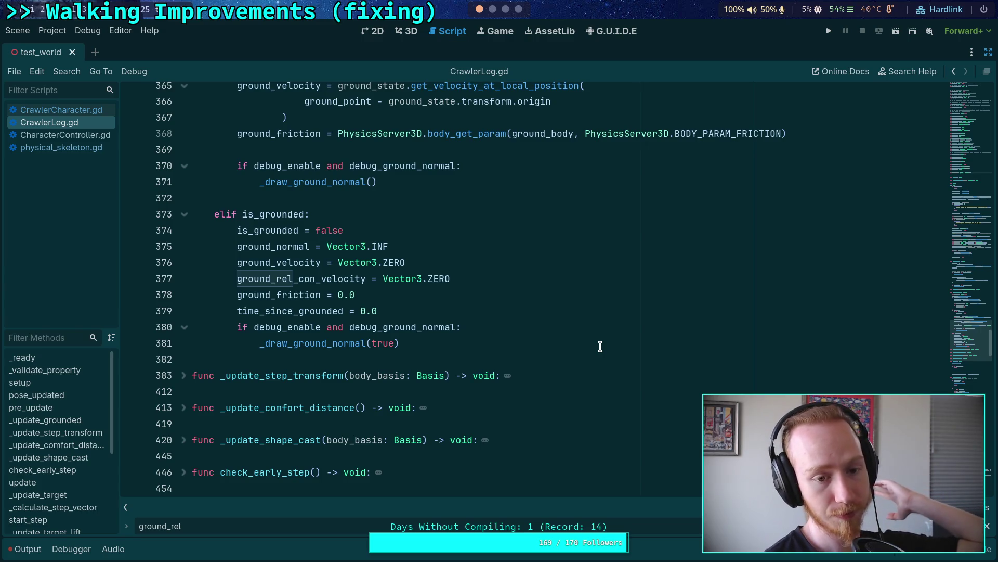
scroll(600, 346, "down", 8)
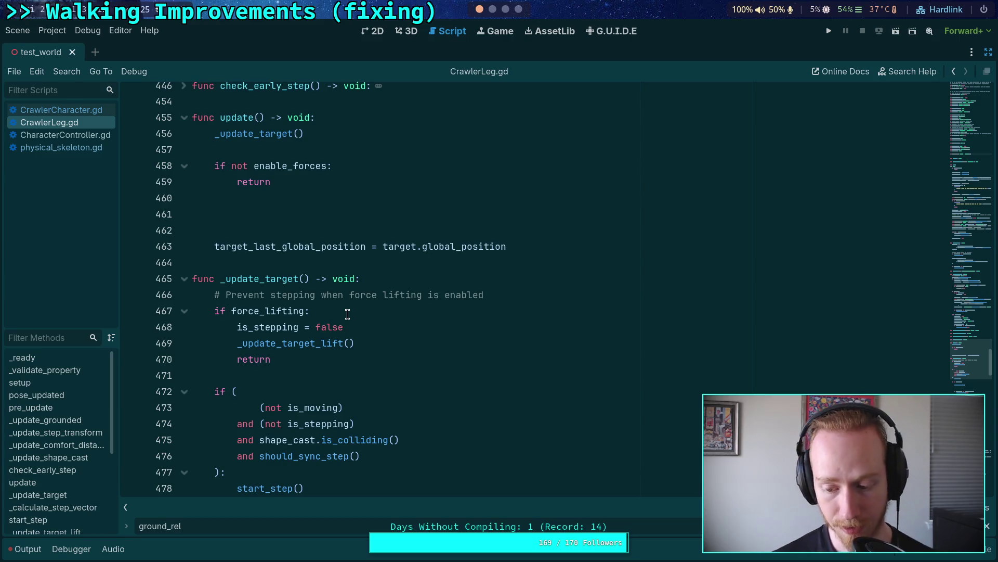
scroll(347, 314, "down", 2)
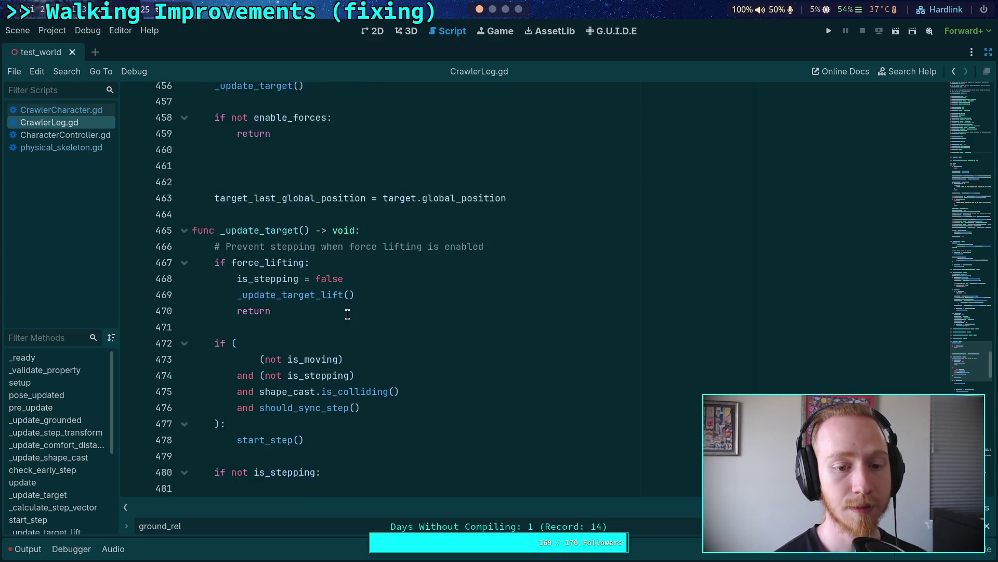
Delete the empty lines below the _update_target_lift() call in the not-stepping branch.
left_click(323, 280)
scroll(365, 292, "down", 1)
scroll(366, 291, "down", 1)
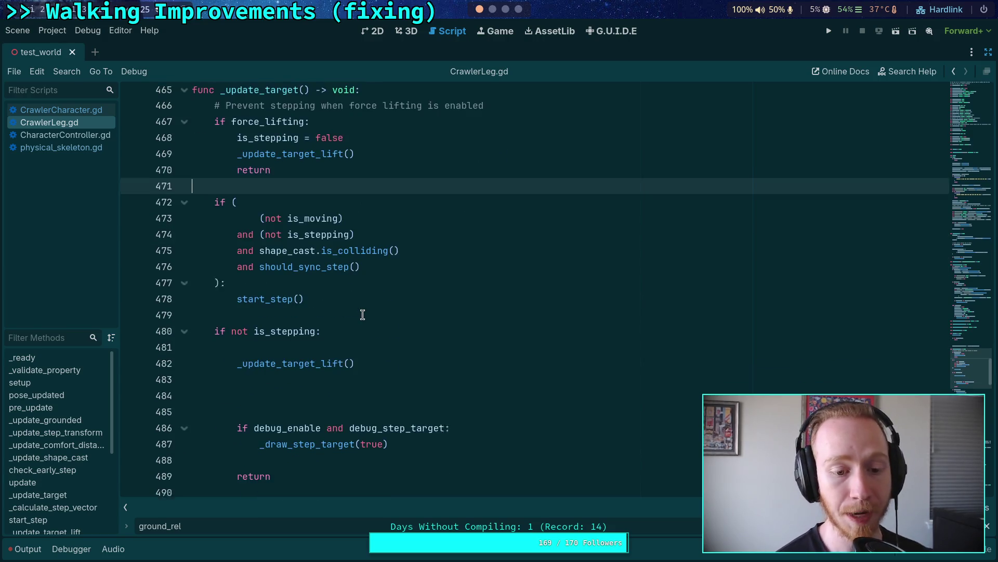
left_click(276, 387)
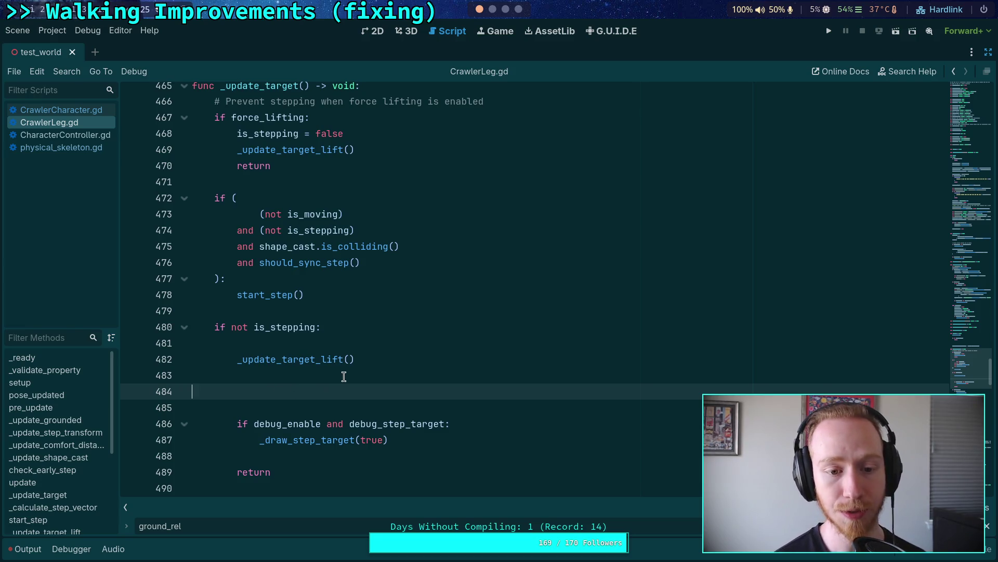
key("BackSpace")
key("BackSpace")
scroll(428, 354, "down", 2)
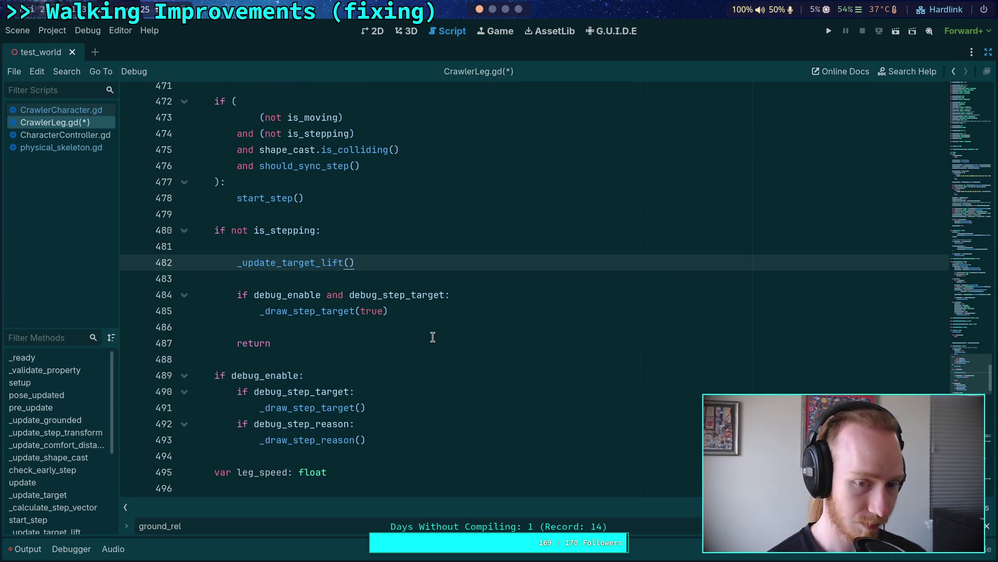
scroll(432, 337, "down", 2)
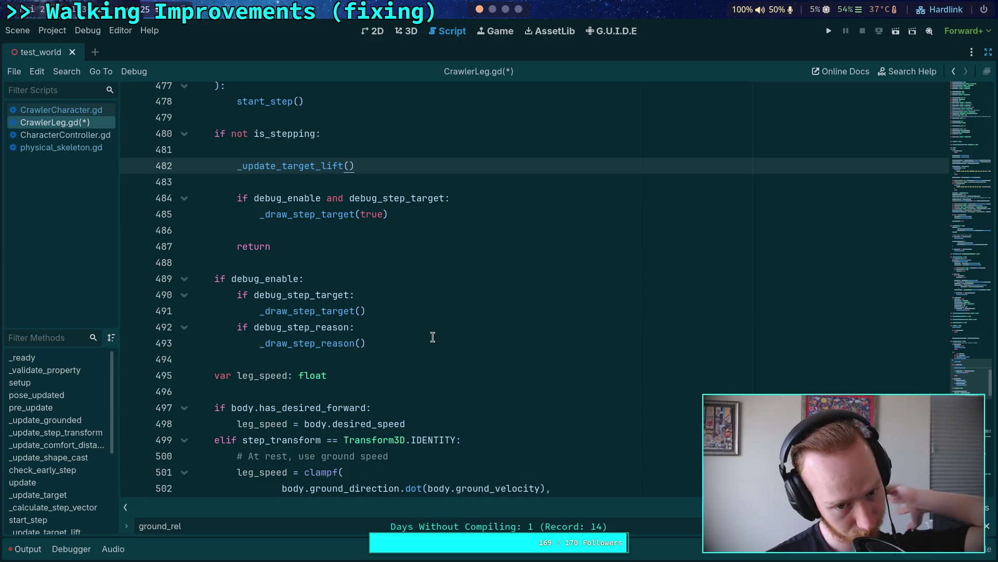
Scroll back up to the end of the leg_velocity declaration.
scroll(433, 337, "up", 2)
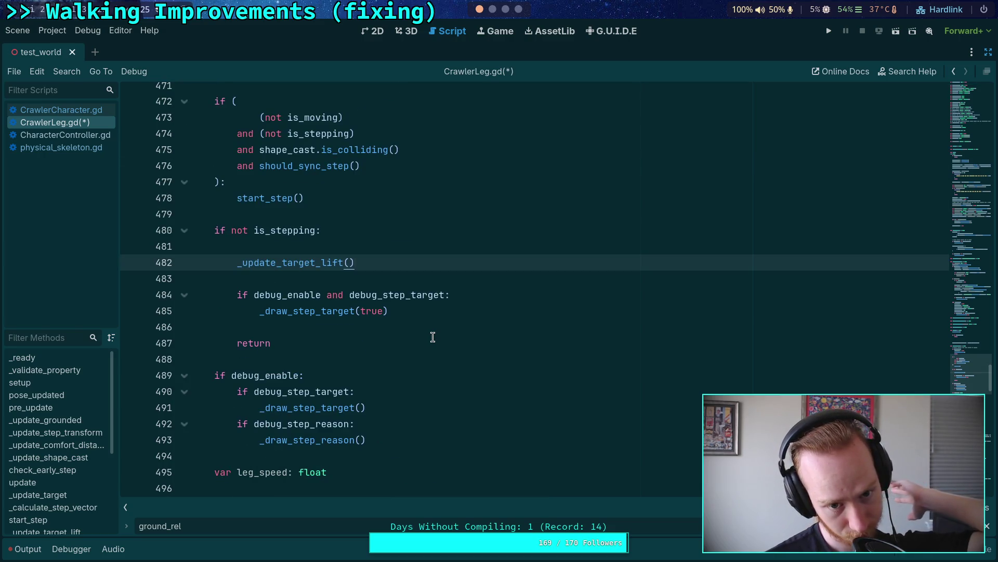
scroll(432, 337, "up", 2)
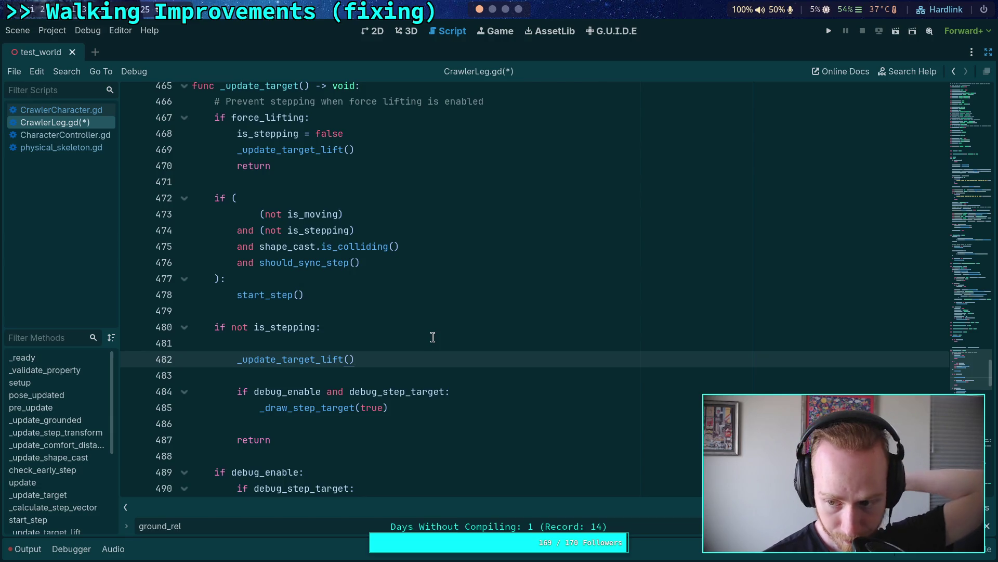
scroll(501, 345, "down", 2)
scroll(512, 343, "up", 20)
scroll(522, 341, "up", 20)
scroll(522, 341, "up", 20)
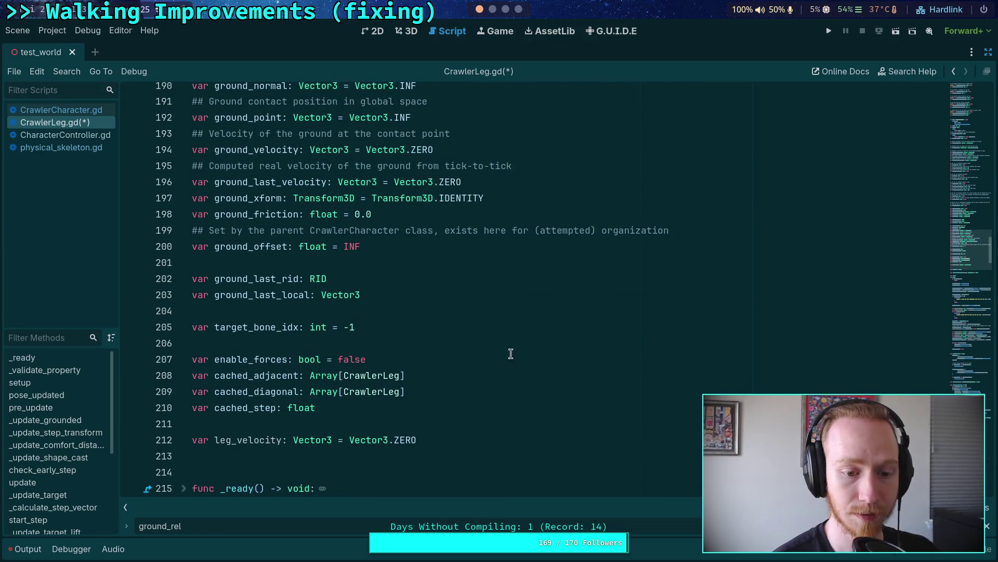
left_click(462, 438)
Add var step_height: float = 0.0 below leg_velocity and begin a doc comment above leg_velocity.
key("Return")
type("var step_h")
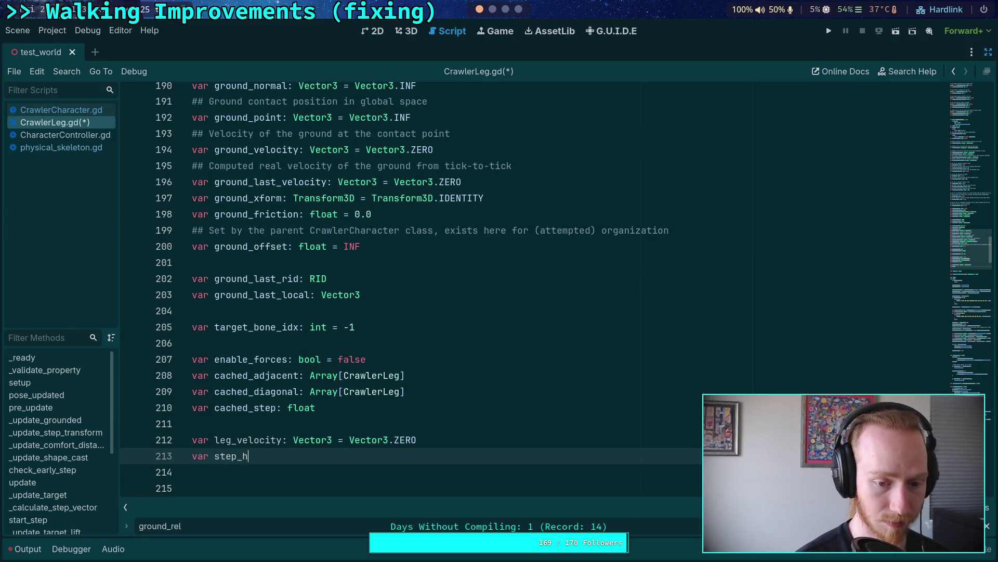
type("eight: float = 0.0")
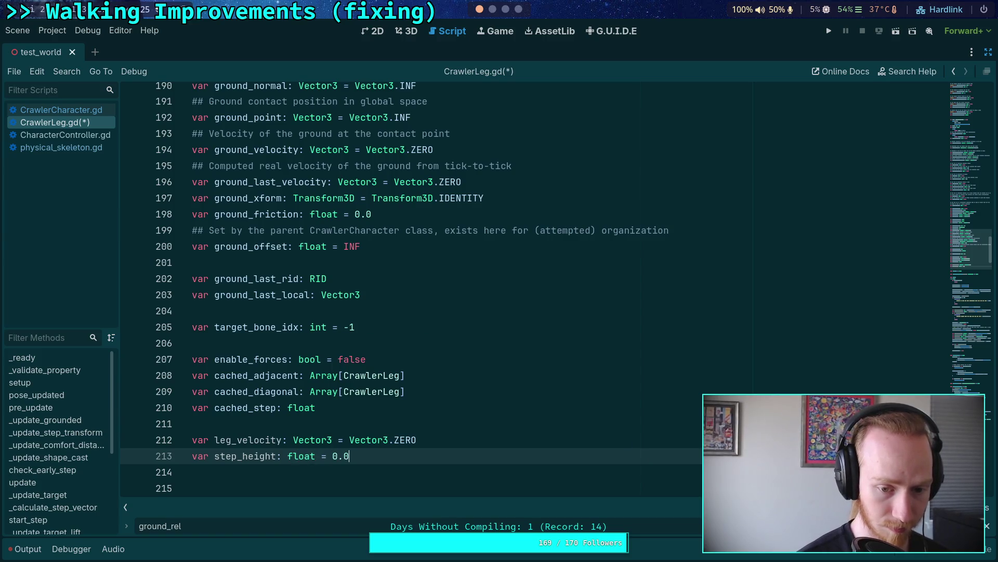
key("Up")
key("Up")
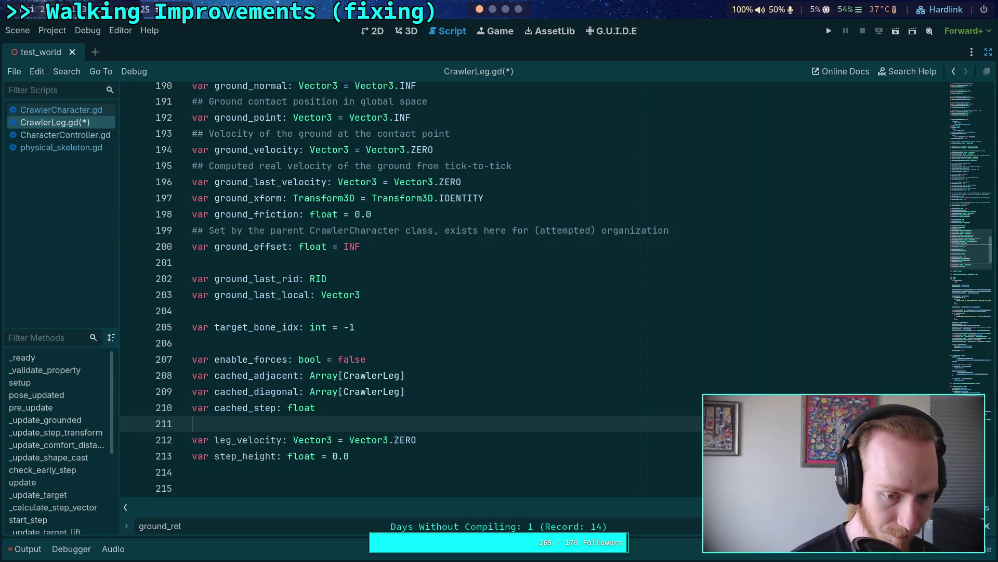
key("Return")
type("## ")
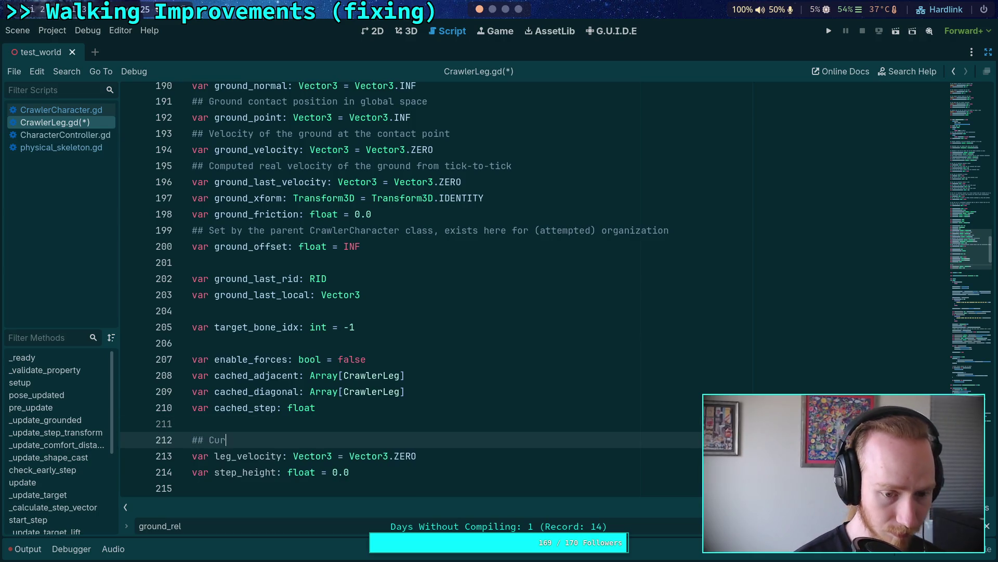
type("Lef")
Complete the leg_velocity comment as 'Leg velocity, only used when `enable_forces` is true'.
key("BackSpace")
type("g velocity, only used")
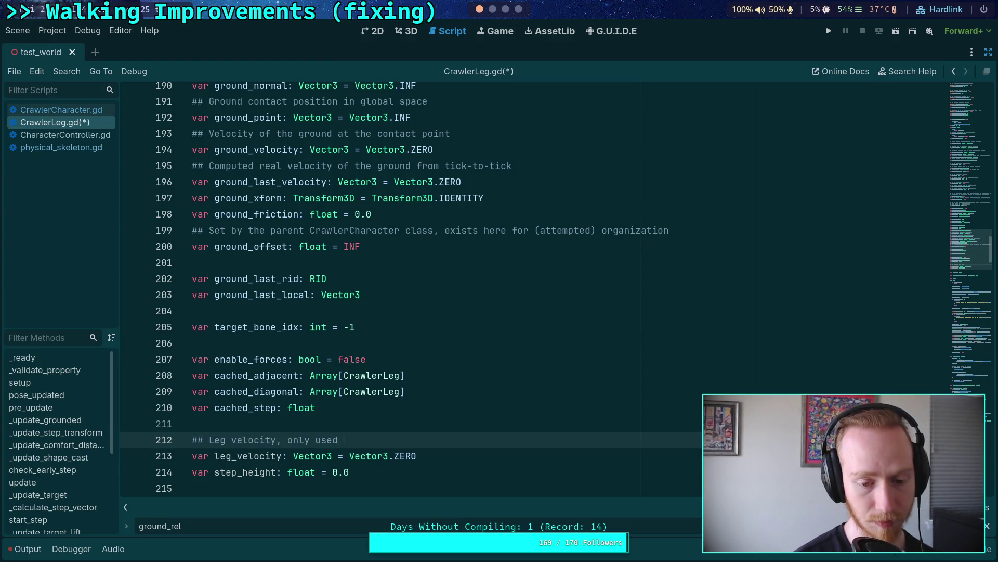
type(" when enabl")
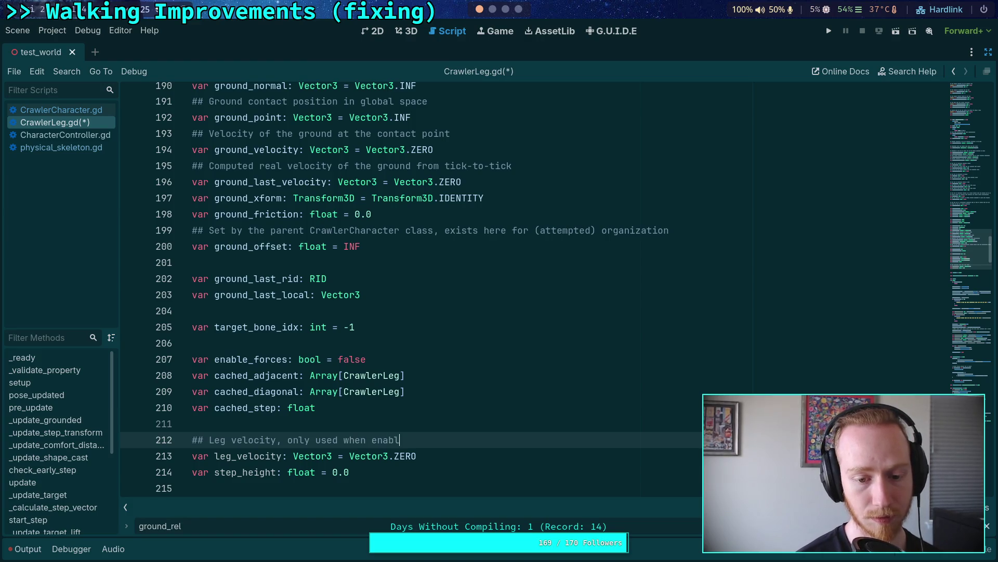
key("BackSpace")
key("BackSpace")
type("`enable_for")
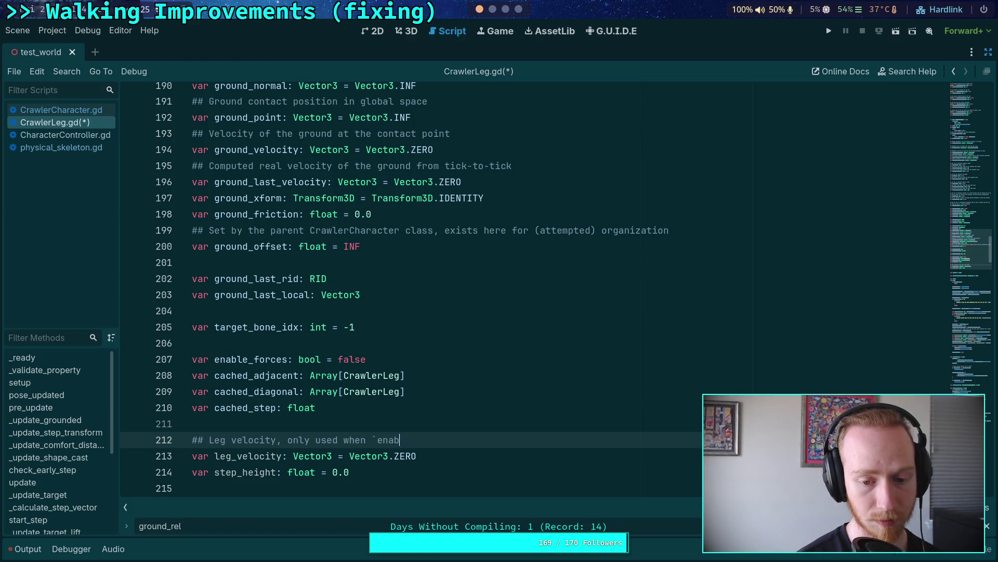
type("ces` is true")
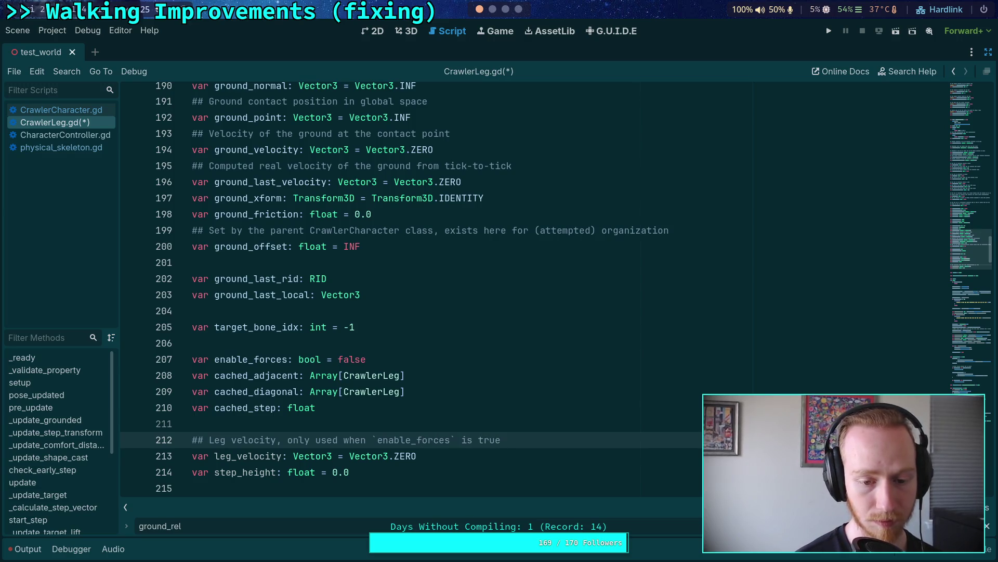
key("BackSpace")
key("BackSpace")
key("BackSpace")
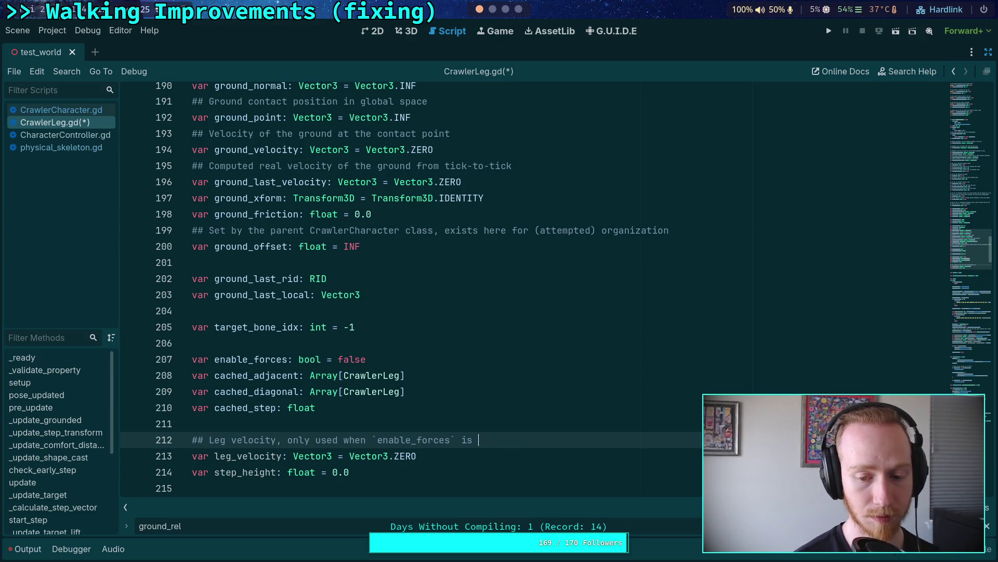
type("true")
Add a '## Target step height' doc comment above step_height.
key("Down")
key("Return")
type("## Target step ")
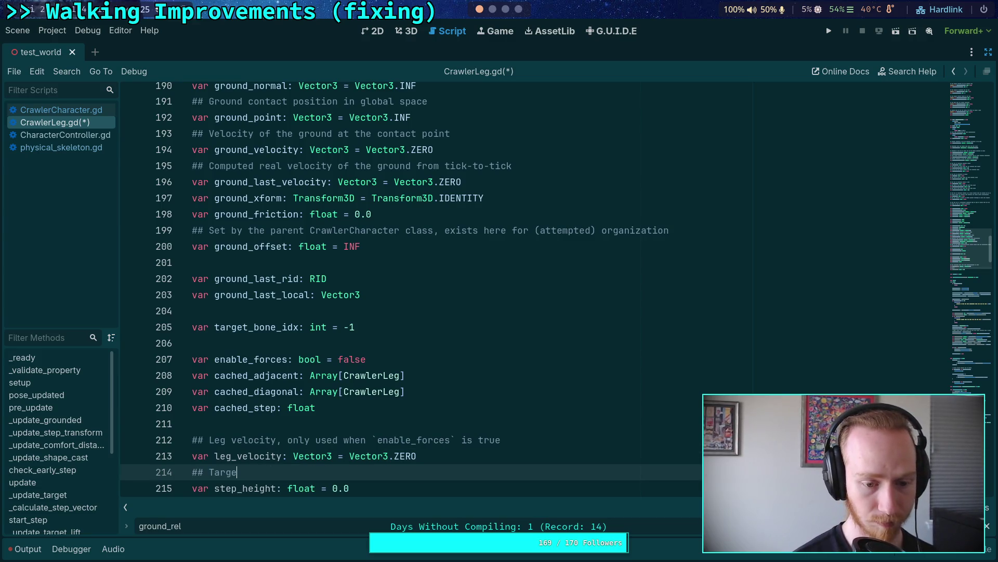
type("height")
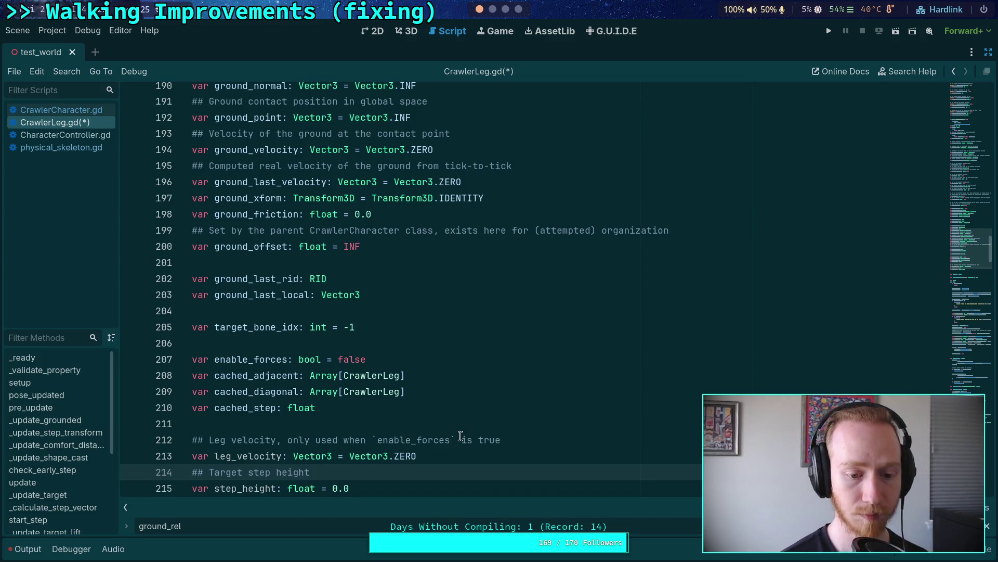
scroll(460, 436, "down", 3)
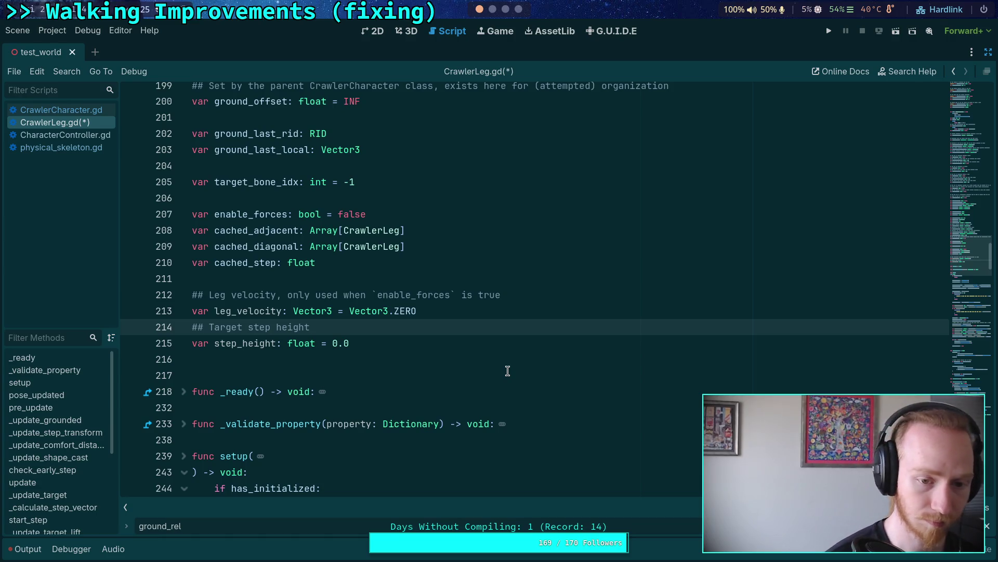
scroll(561, 302, "down", 4)
scroll(561, 302, "down", 19)
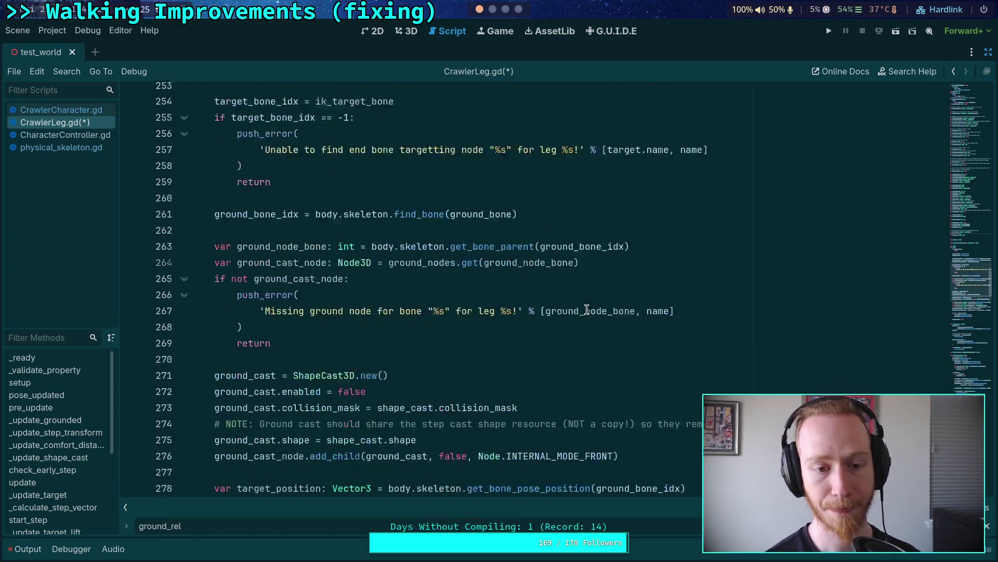
scroll(589, 308, "down", 13)
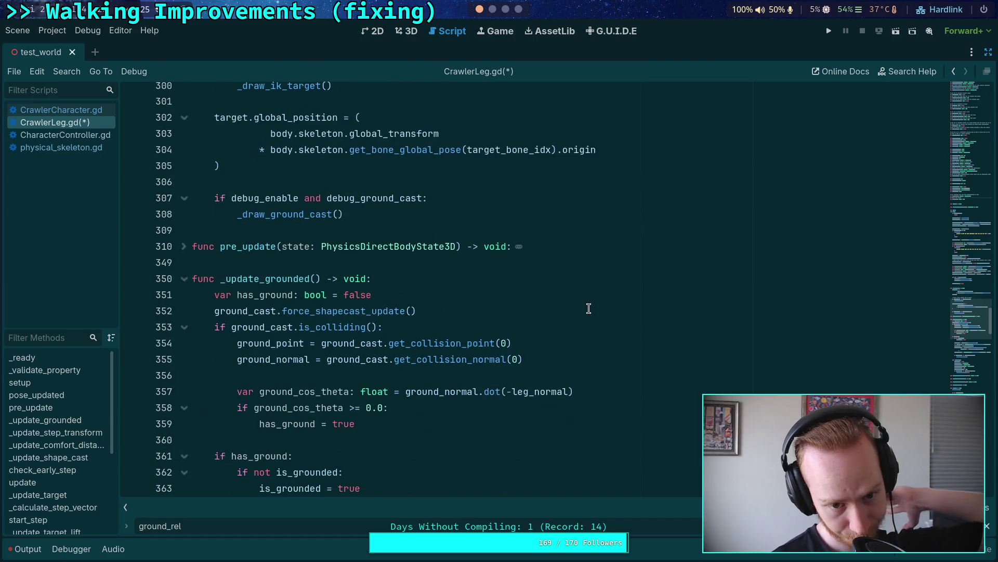
scroll(590, 308, "down", 4)
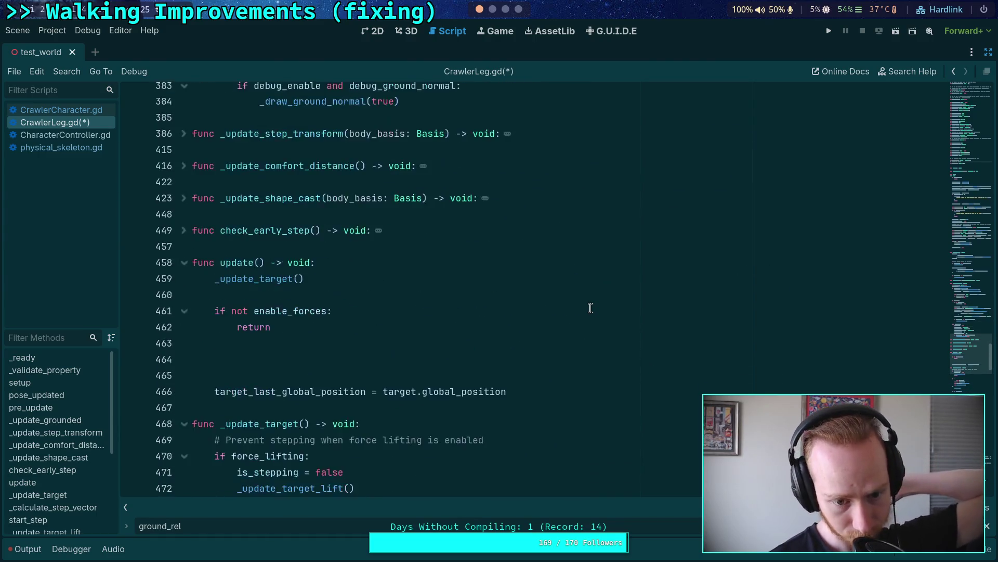
scroll(590, 307, "up", 7)
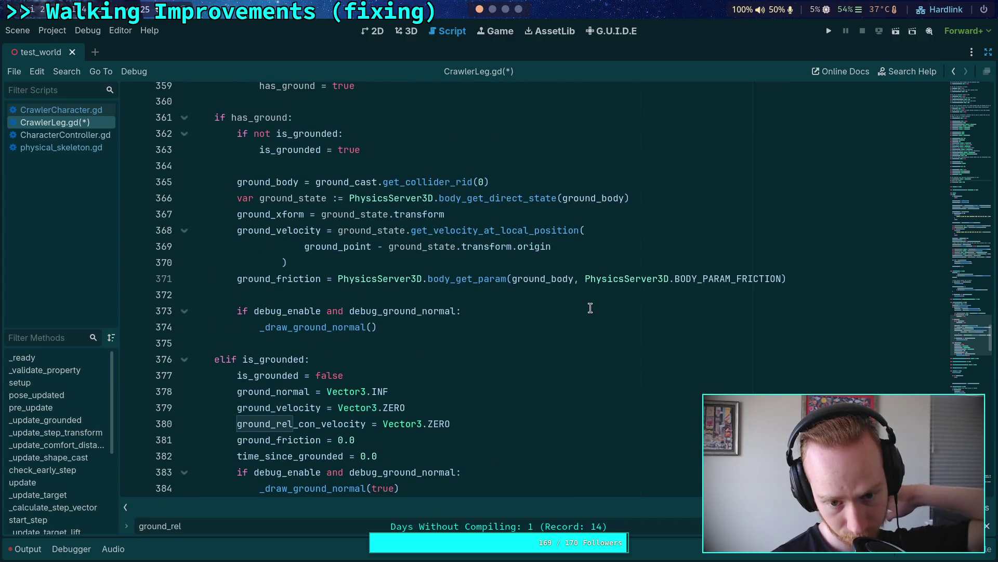
scroll(590, 307, "down", 9)
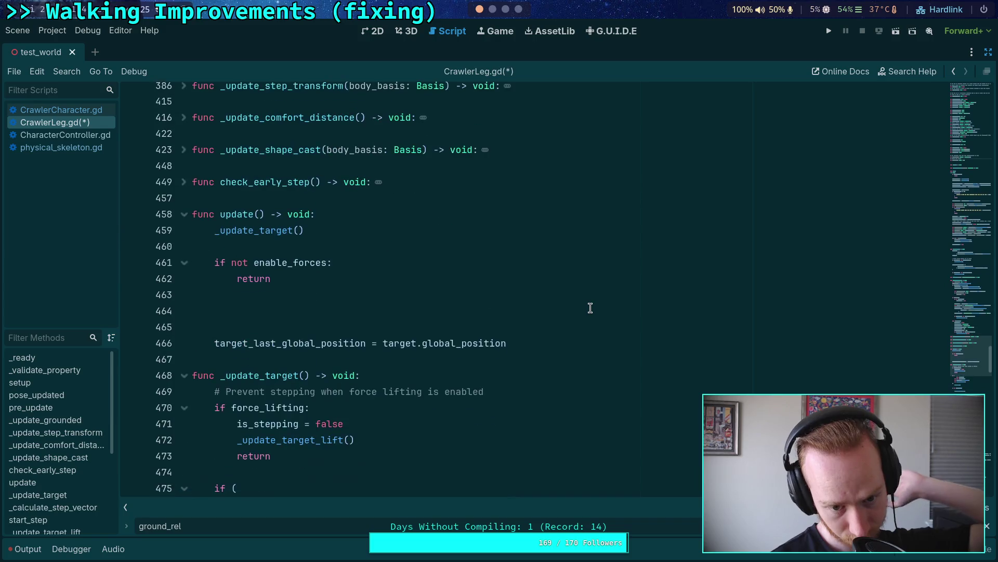
scroll(590, 308, "down", 8)
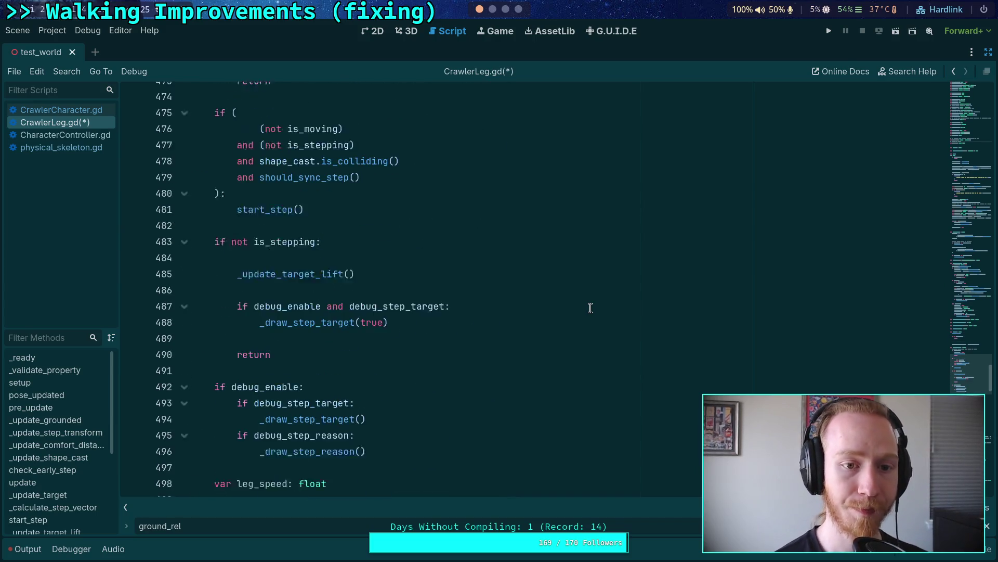
mouse_move(513, 345)
left_mouse_down()
mouse_move(524, 334)
mouse_move(435, 312)
left_mouse_up()
scroll(436, 312, "down", 4)
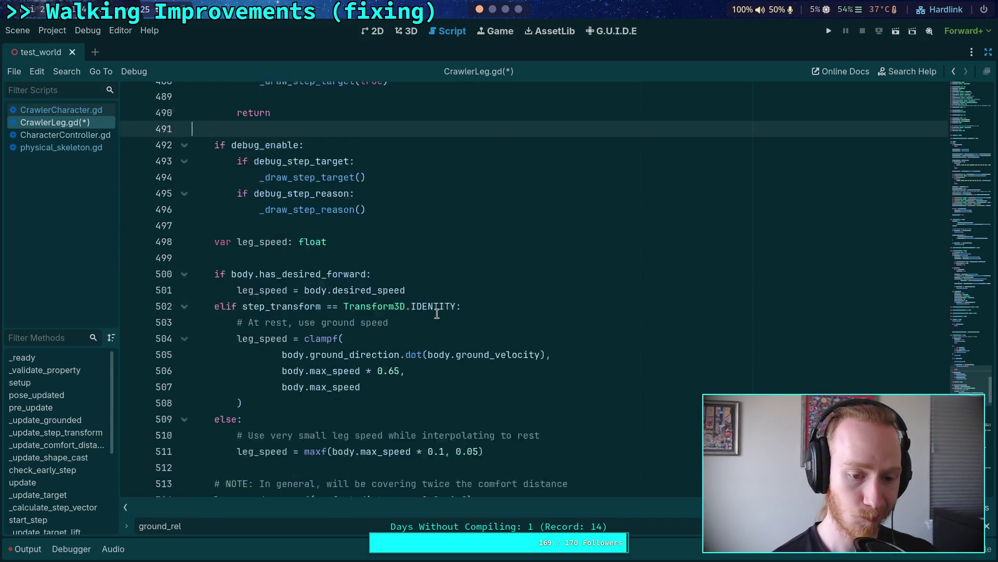
scroll(437, 313, "down", 1)
scroll(437, 314, "up", 11)
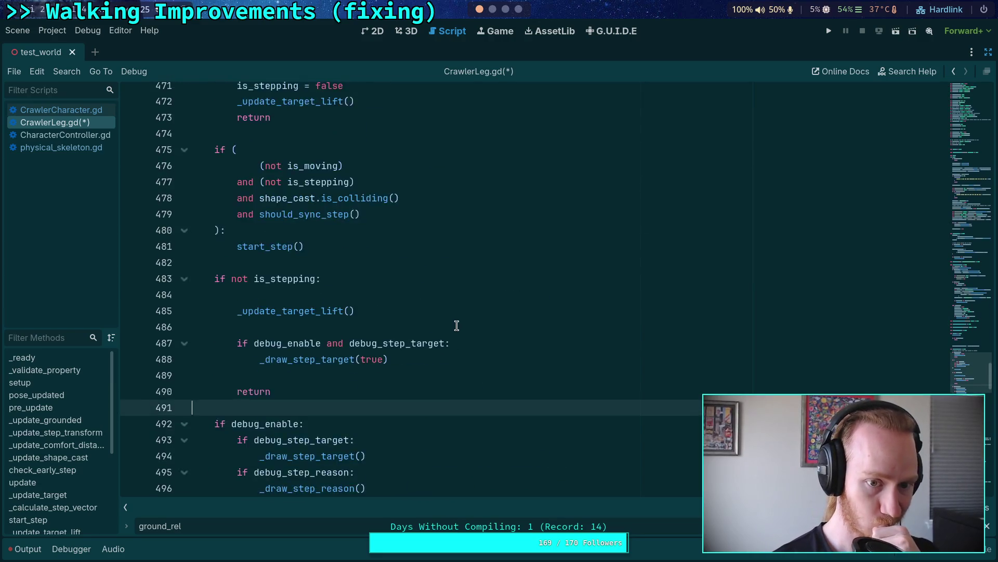
scroll(361, 293, "down", 3)
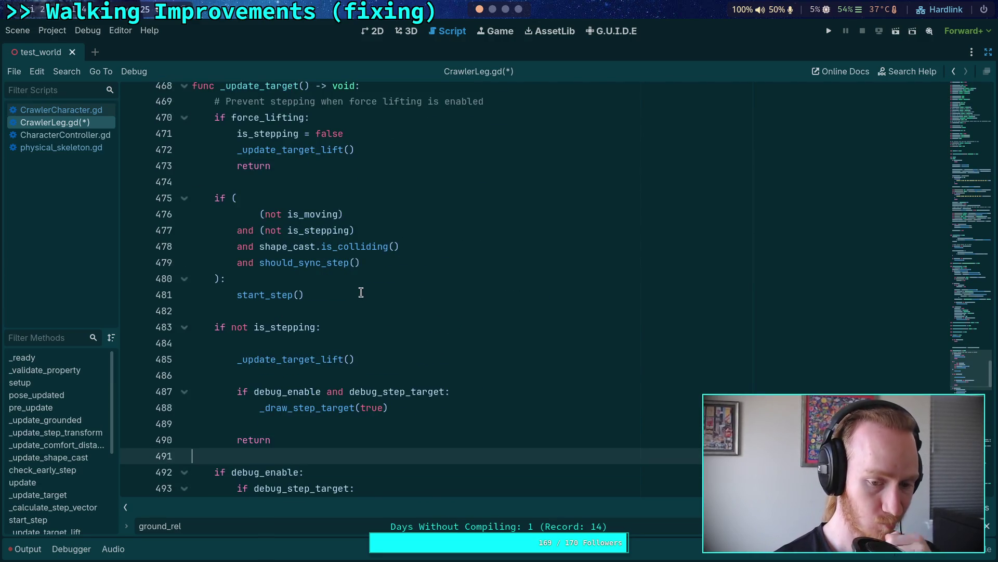
scroll(361, 293, "down", 3)
scroll(363, 290, "down", 2)
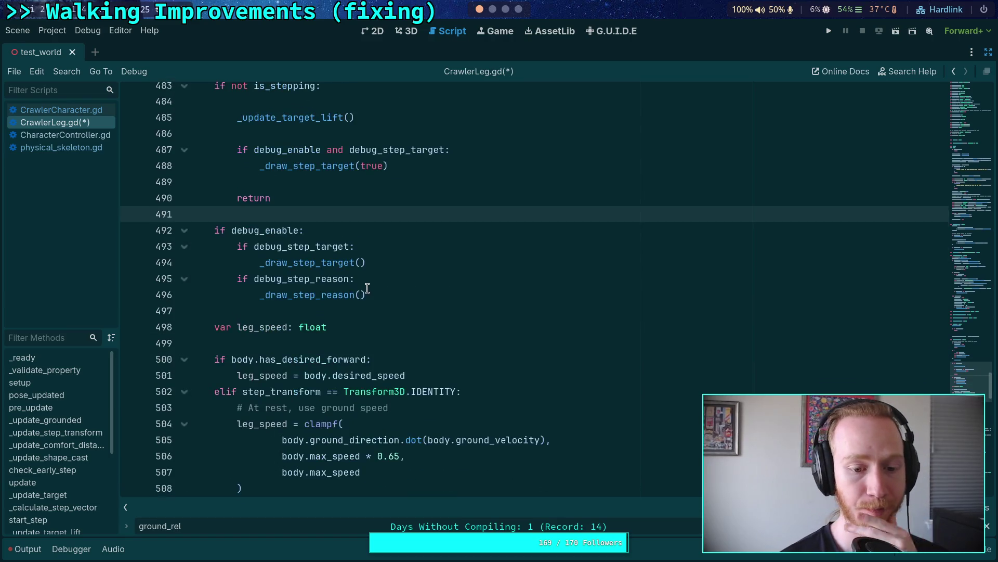
double_click(279, 328)
scroll(417, 306, "down", 3)
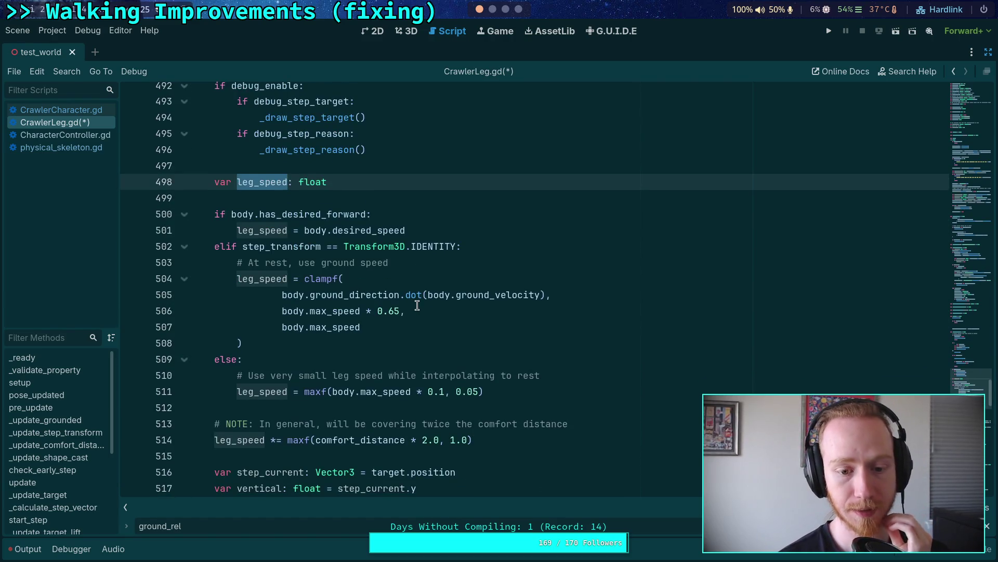
scroll(417, 305, "down", 2)
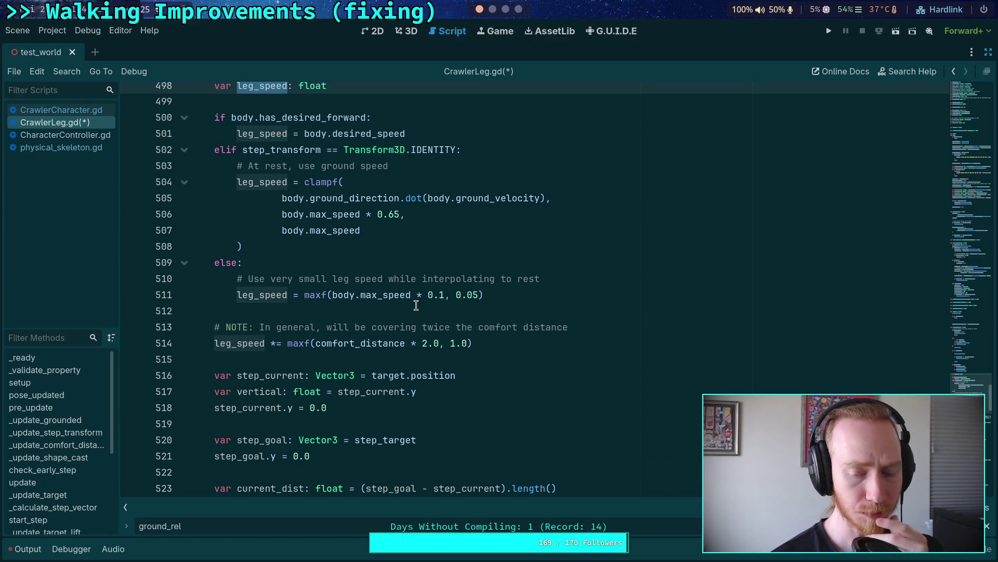
scroll(416, 305, "down", 2)
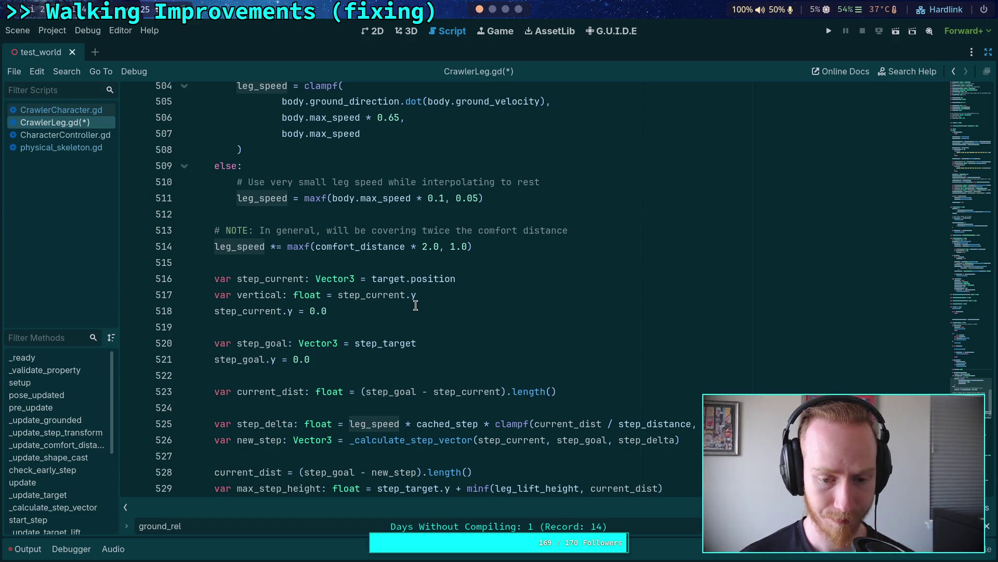
scroll(435, 308, "down", 3)
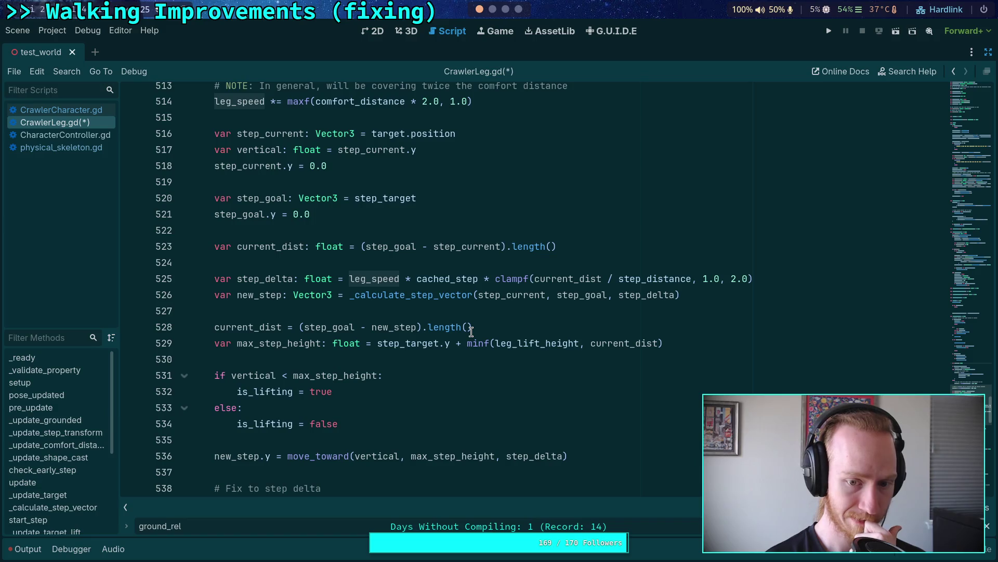
scroll(471, 331, "down", 1)
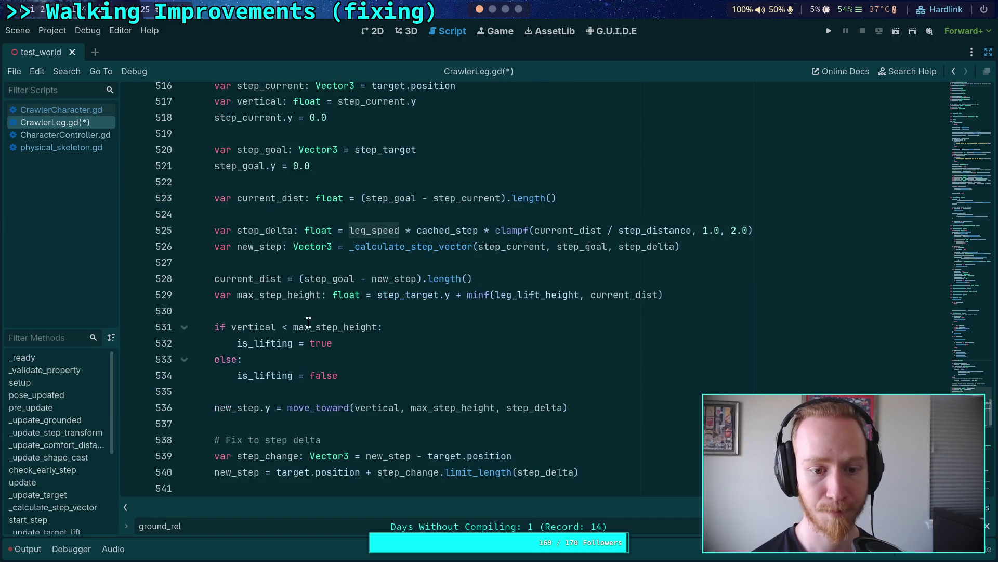
double_click(290, 295)
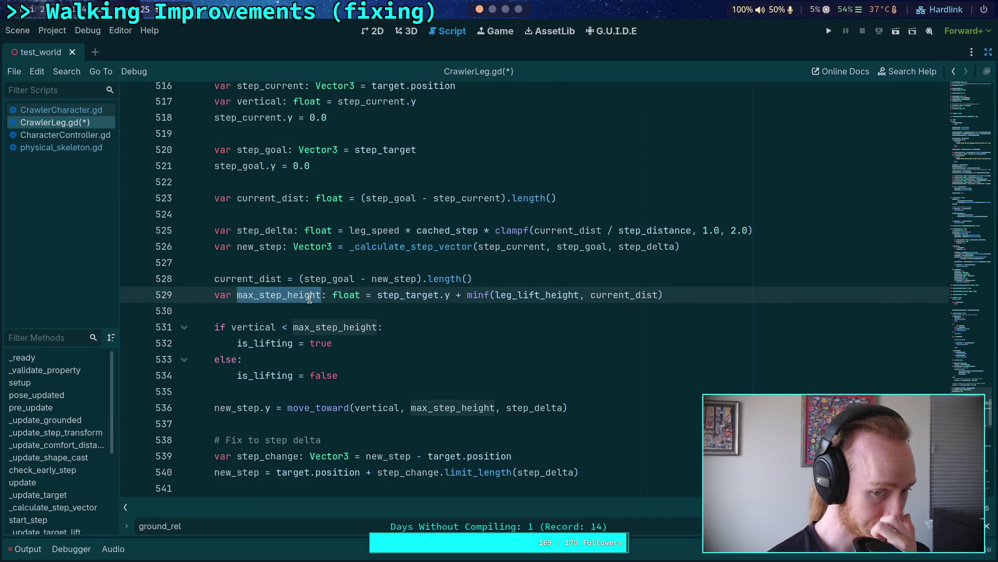
left_click(263, 295)
double_click(263, 295)
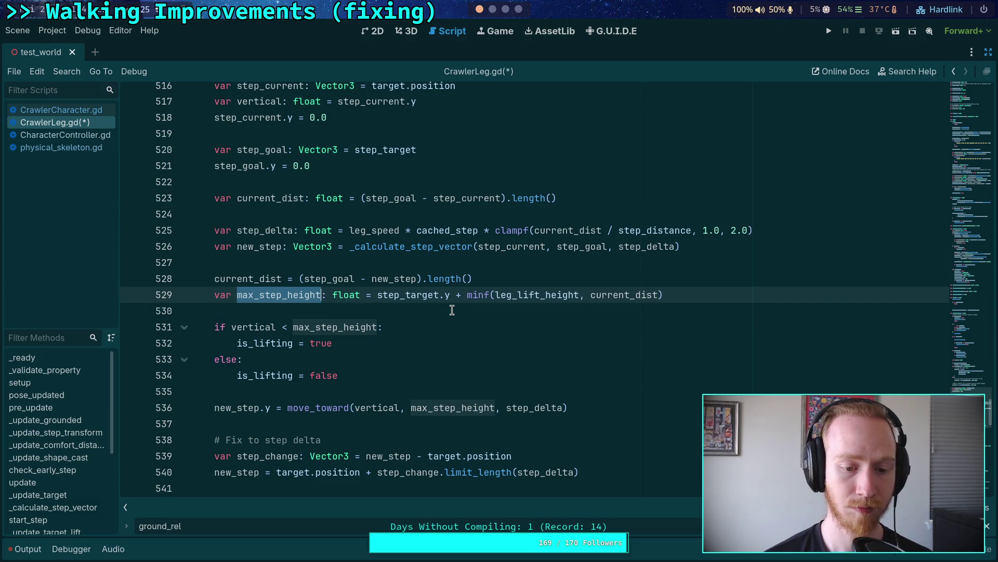
scroll(452, 310, "down", 3)
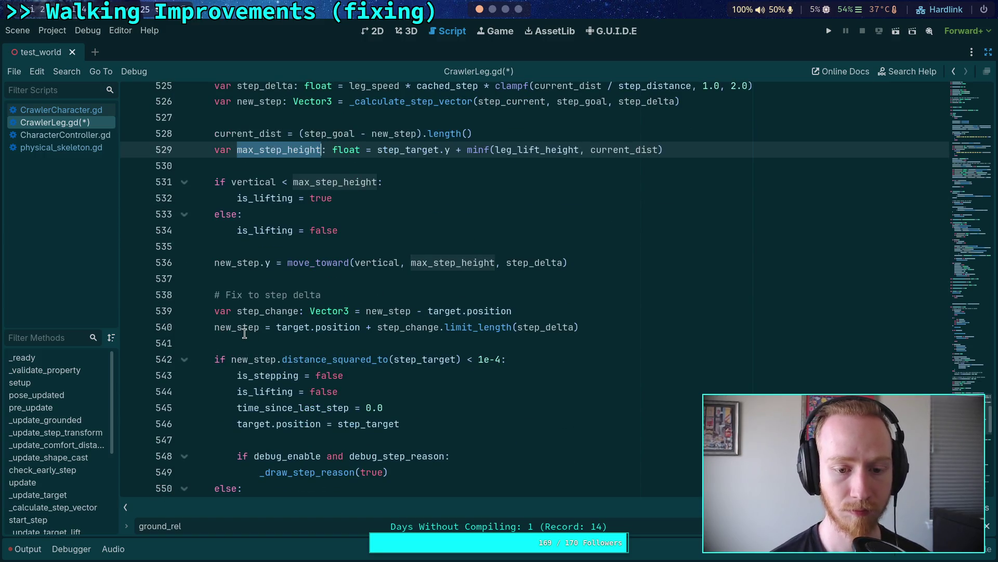
left_click(255, 327)
left_click(294, 327)
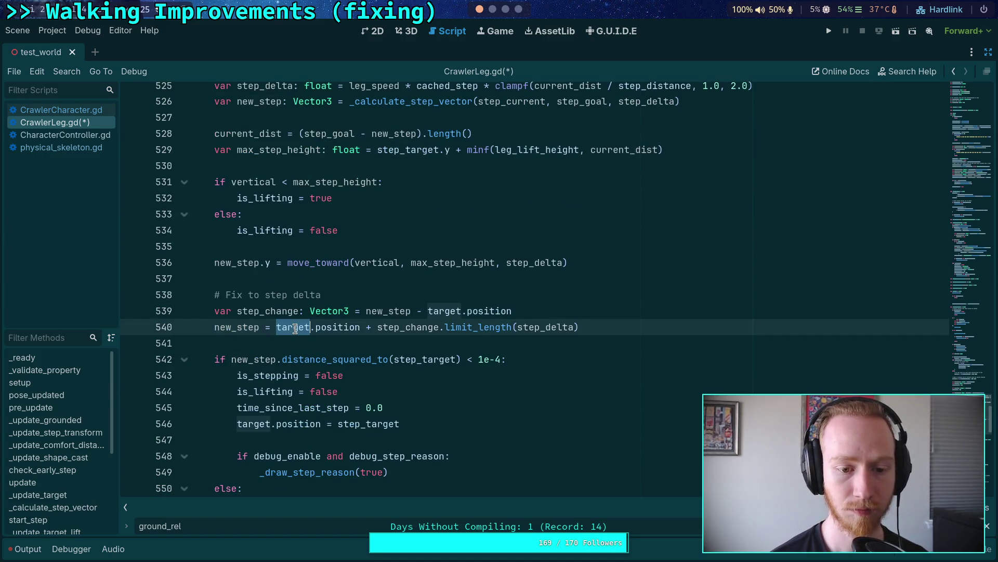
scroll(379, 348, "down", 2)
scroll(365, 299, "up", 2)
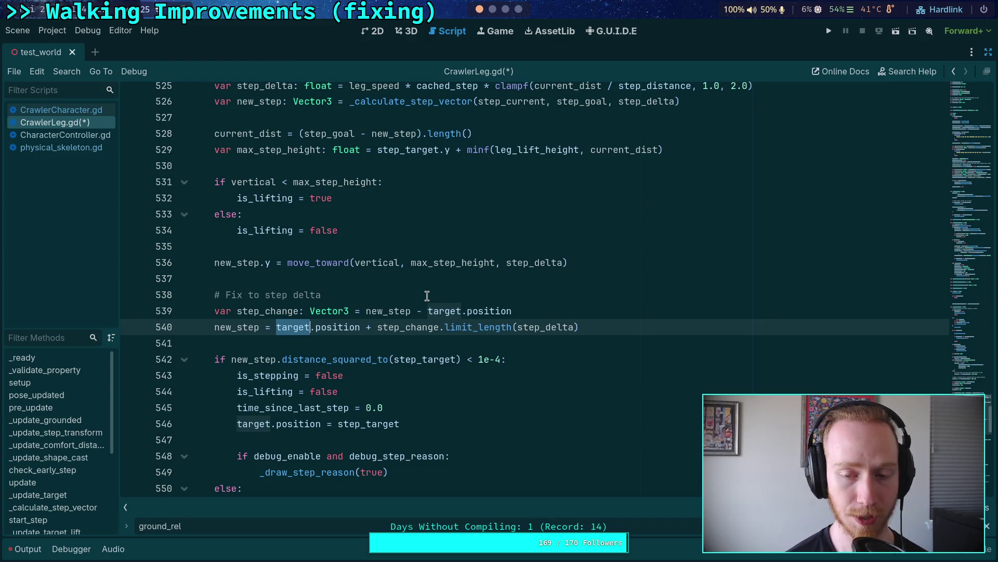
double_click(271, 148)
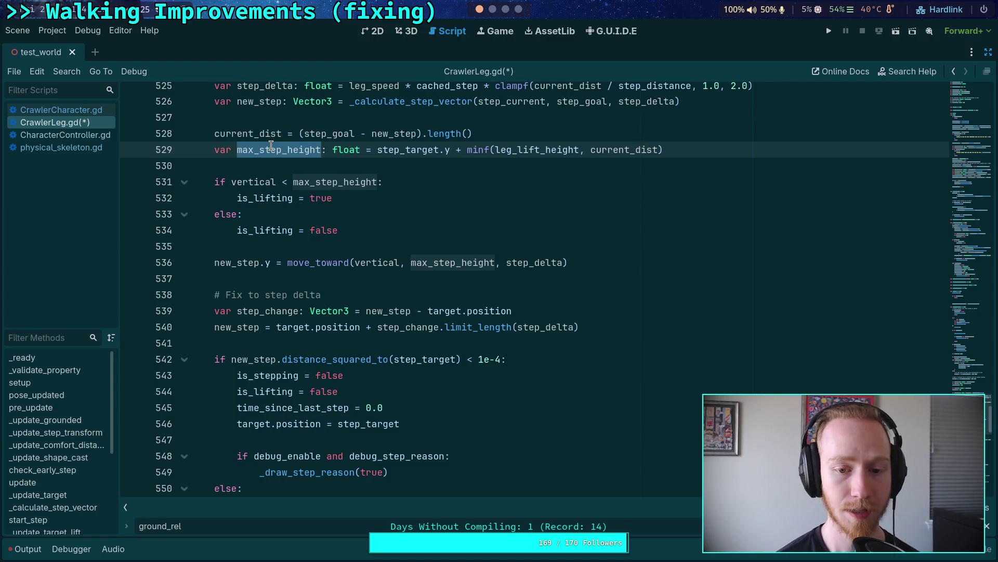
scroll(271, 149, "up", 1)
Replace the local max_step_height variable with assignments to the step_height member on lines 529–536.
mouse_move(214, 197)
left_mouse_down()
mouse_move(311, 202)
mouse_move(304, 231)
mouse_move(316, 234)
left_mouse_up()
key("BackSpace")
key("BackSpace")
key("BackSpace")
left_click_drag(435, 319, 412, 319)
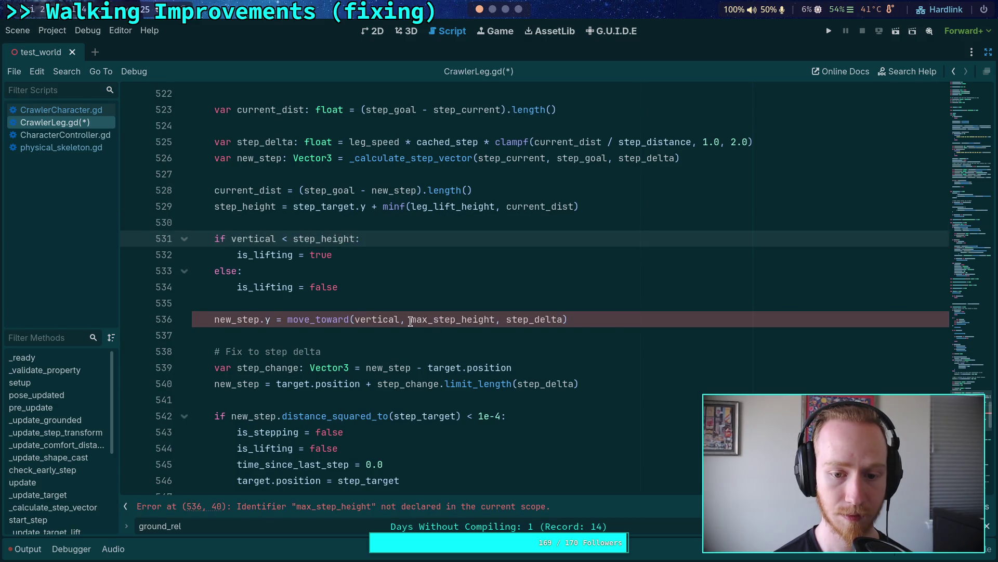
key("BackSpace")
left_click(407, 285)
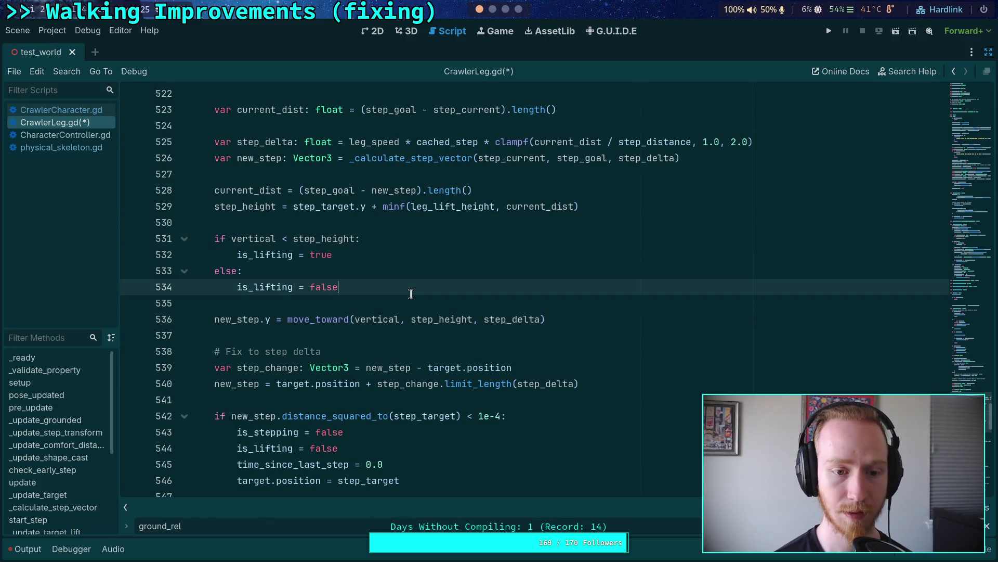
double_click(240, 205)
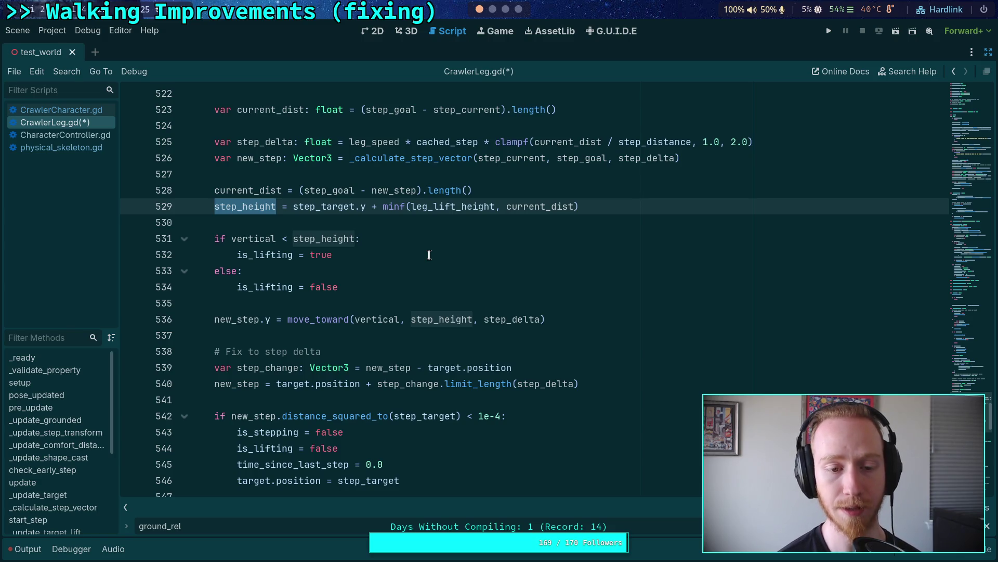
double_click(297, 385)
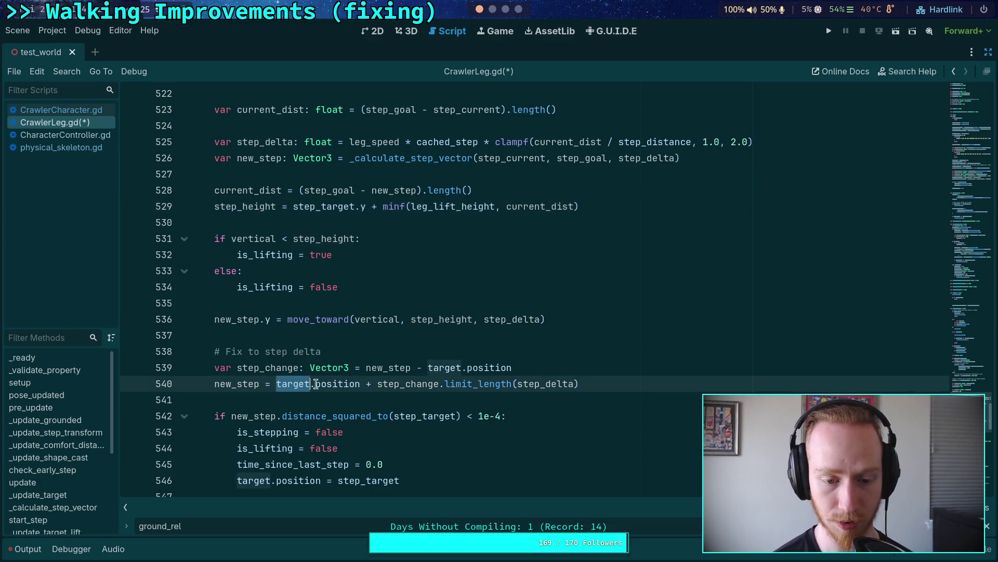
double_click(311, 384)
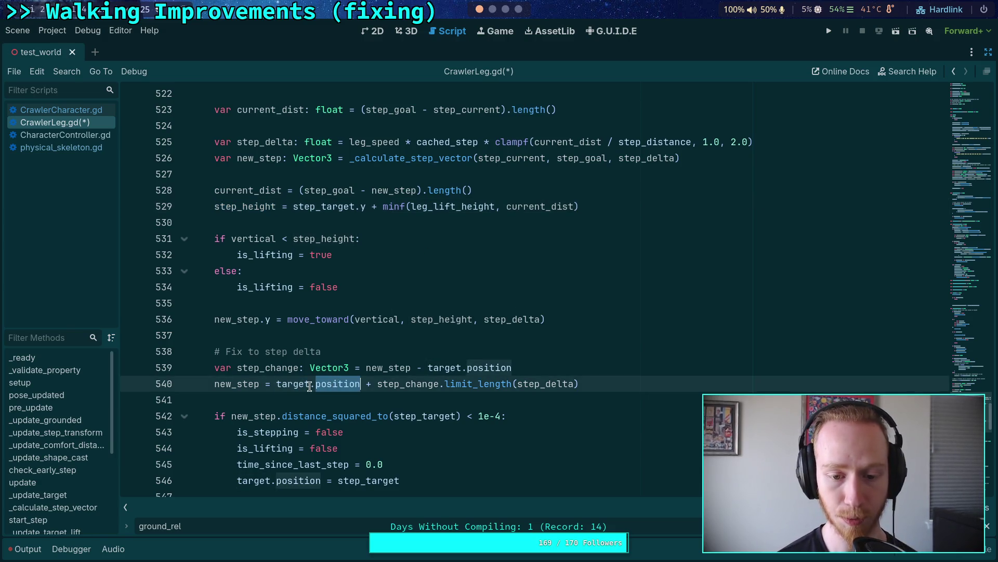
left_click(328, 339)
double_click(379, 319)
scroll(354, 312, "up", 4)
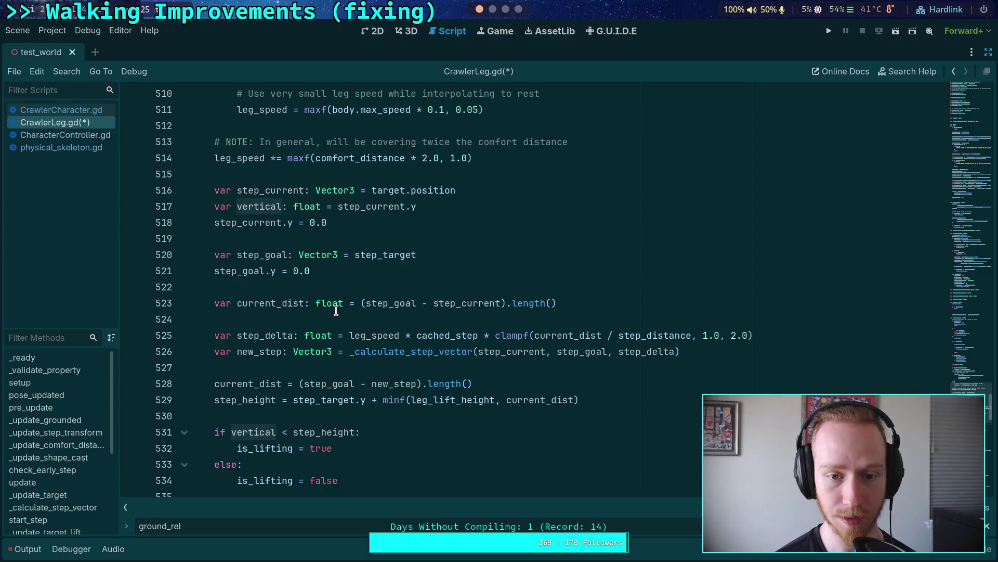
scroll(488, 299, "down", 1)
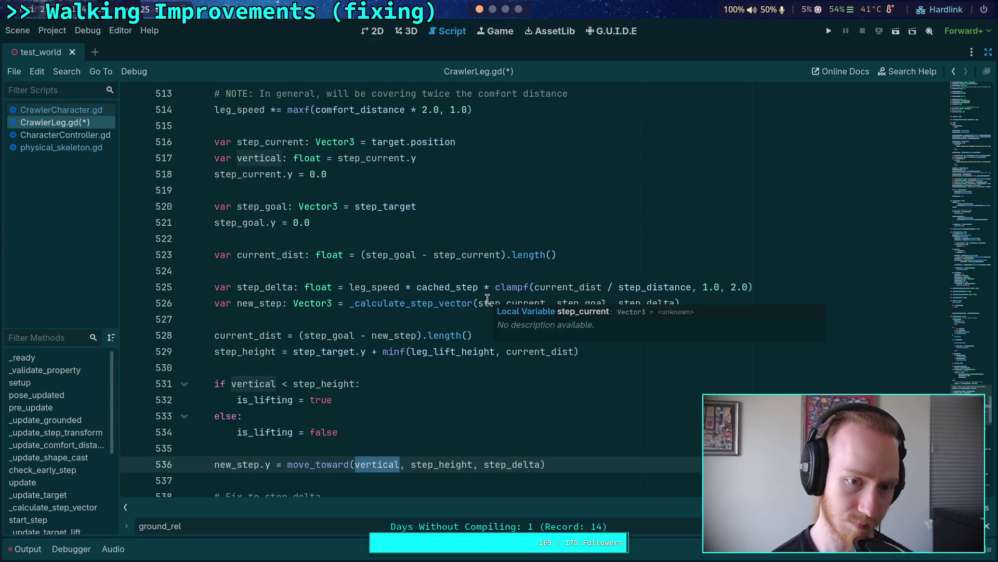
scroll(399, 356, "down", 2)
scroll(449, 345, "up", 2)
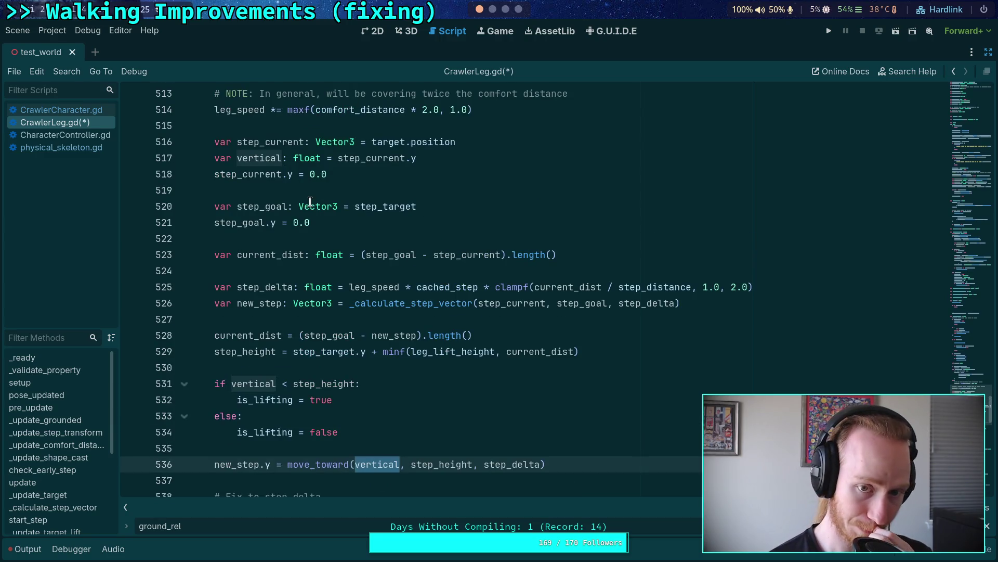
double_click(375, 140)
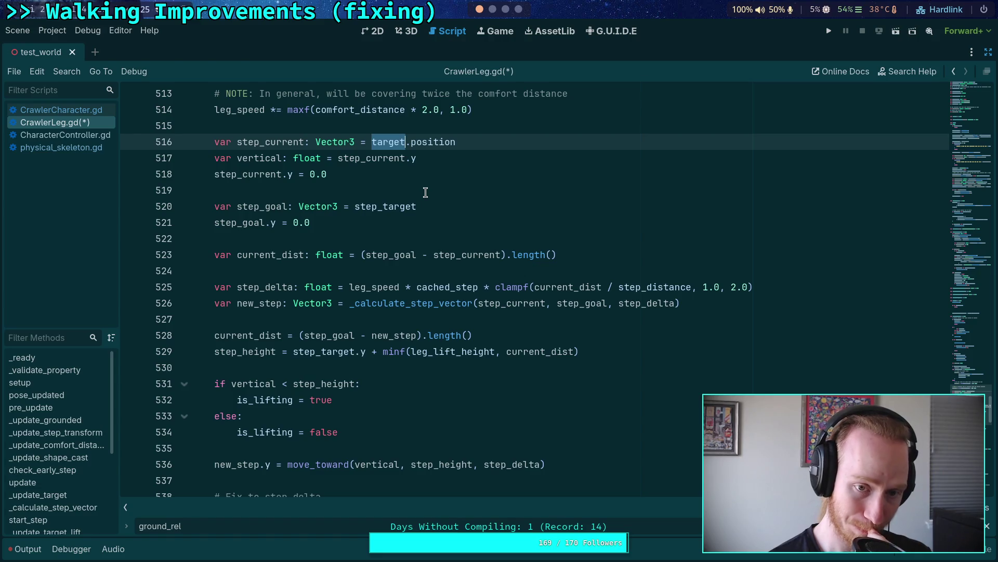
double_click(421, 144)
double_click(389, 142)
scroll(402, 260, "down", 2)
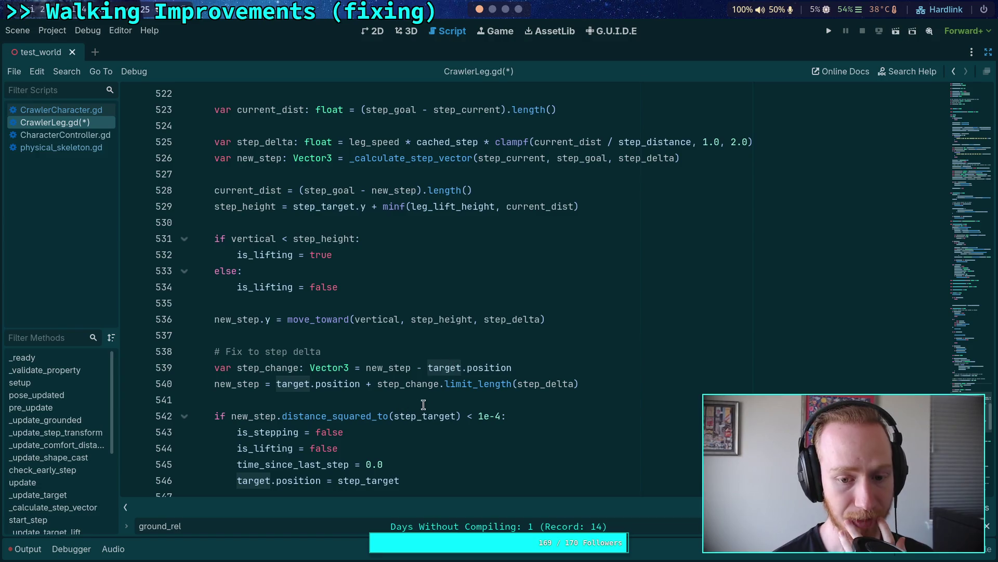
scroll(440, 391, "up", 1)
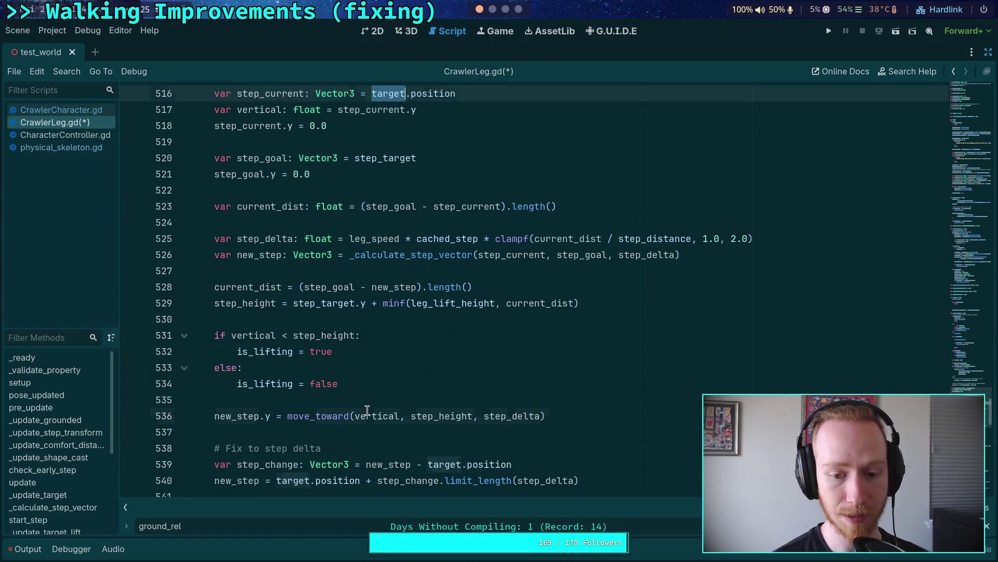
double_click(375, 414)
scroll(373, 380, "down", 2)
scroll(393, 350, "down", 4)
scroll(394, 353, "up", 6)
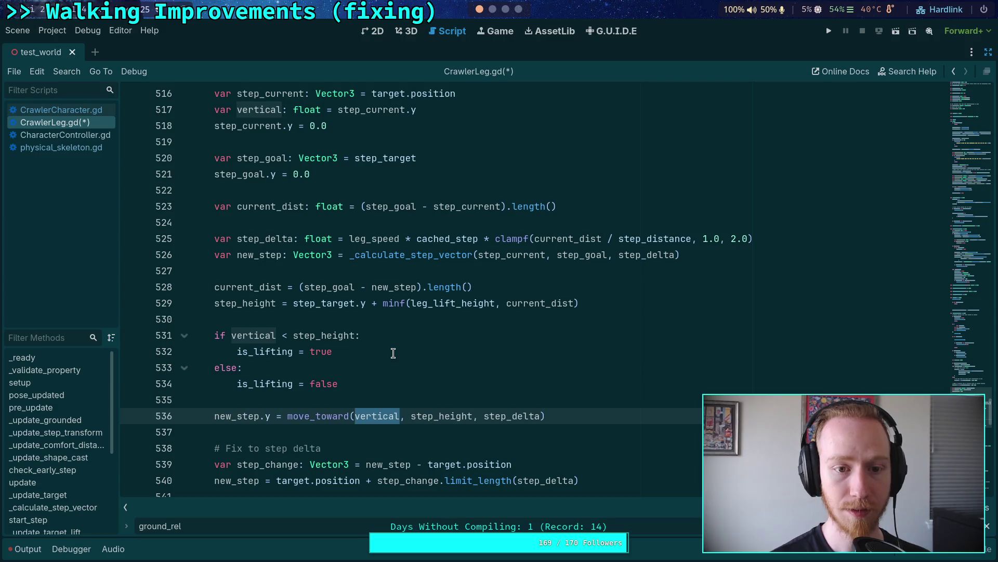
scroll(327, 311, "up", 1)
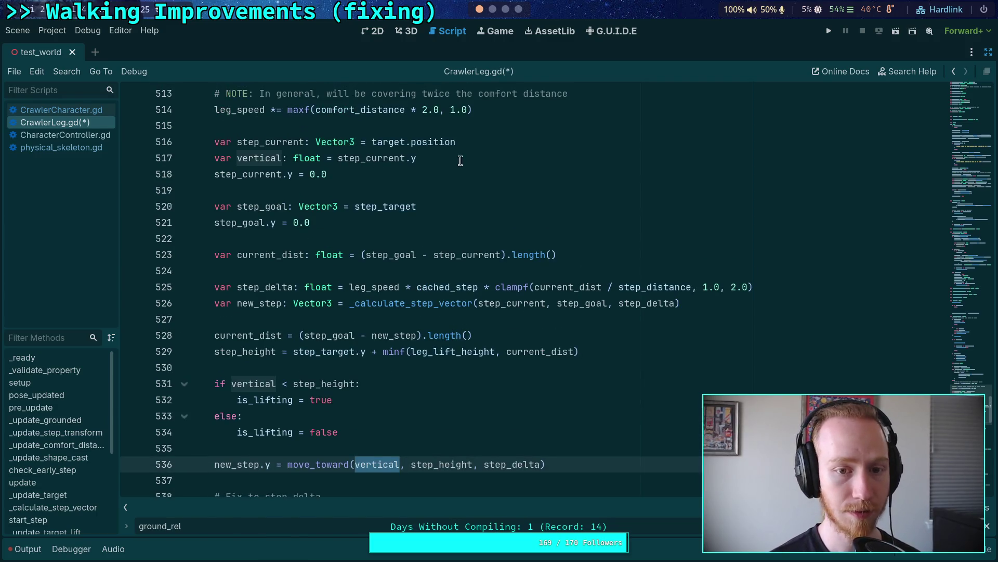
left_click_drag(480, 153, 485, 146)
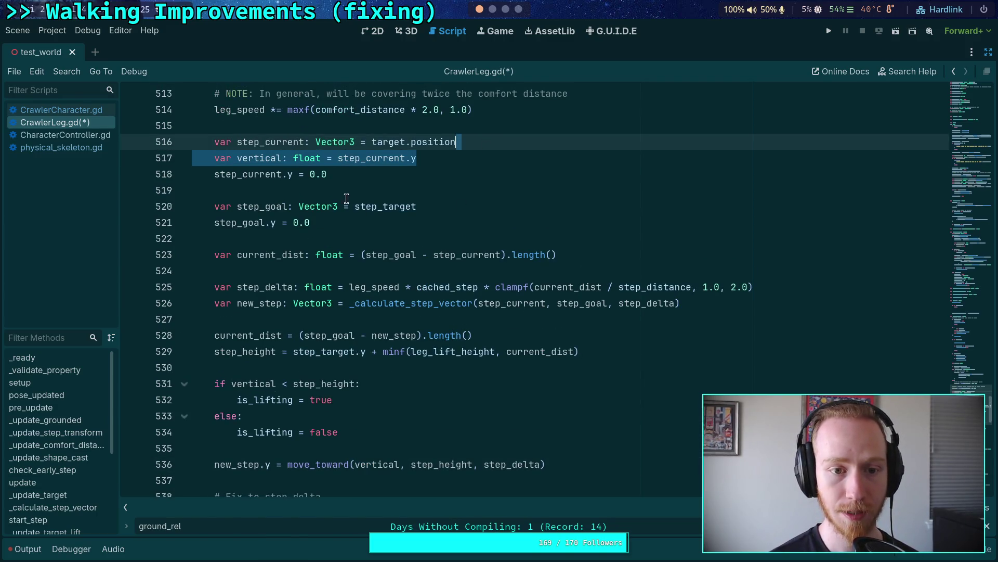
Delete the vertical declaration and use target.position.y in the lift check on line 530.
mouse_move(348, 308)
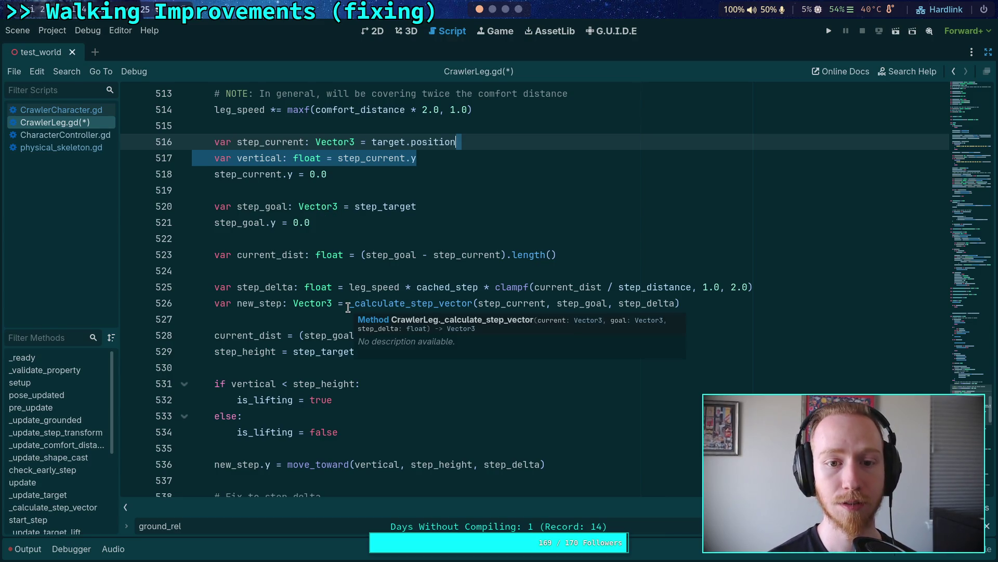
key("Delete")
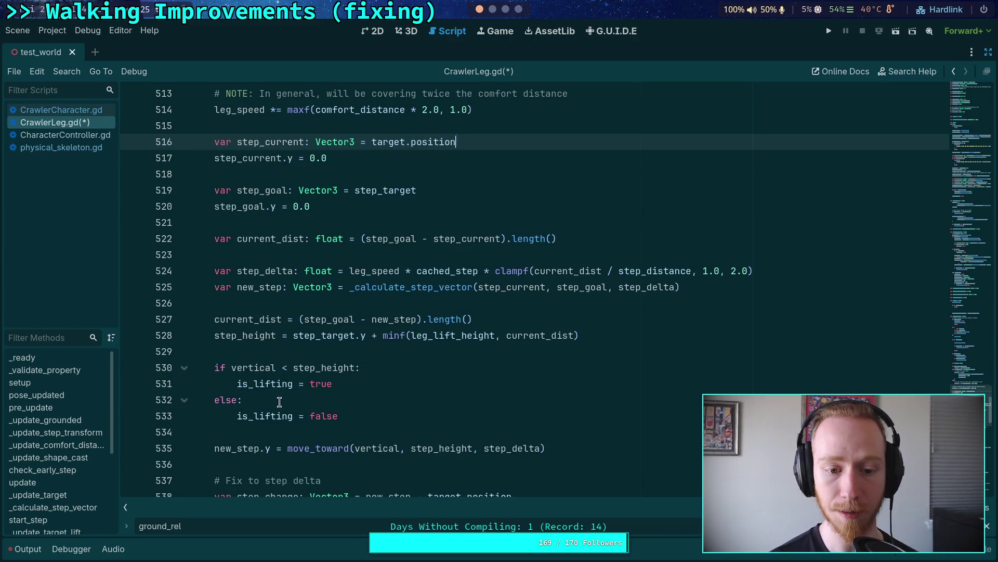
double_click(251, 367)
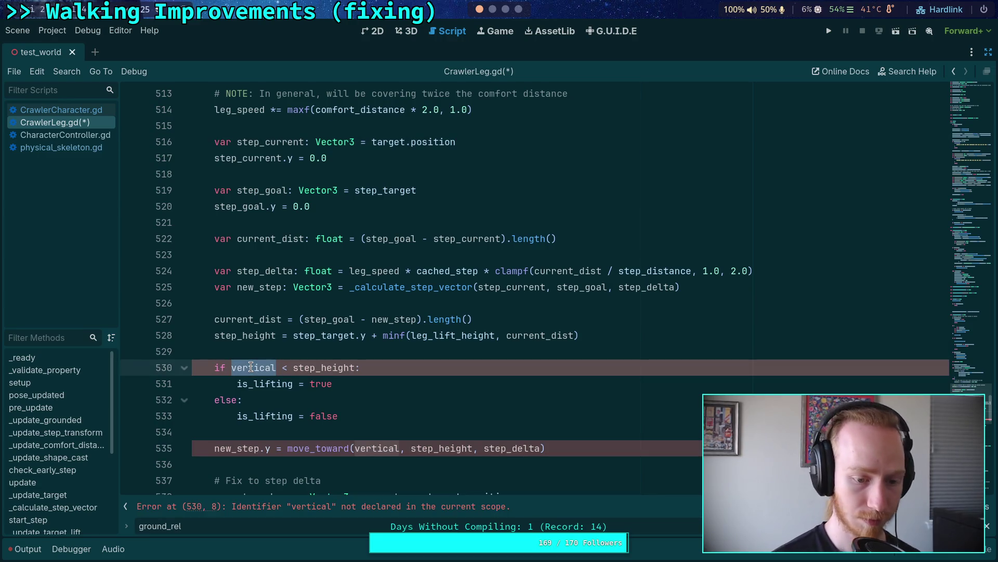
type("target.po")
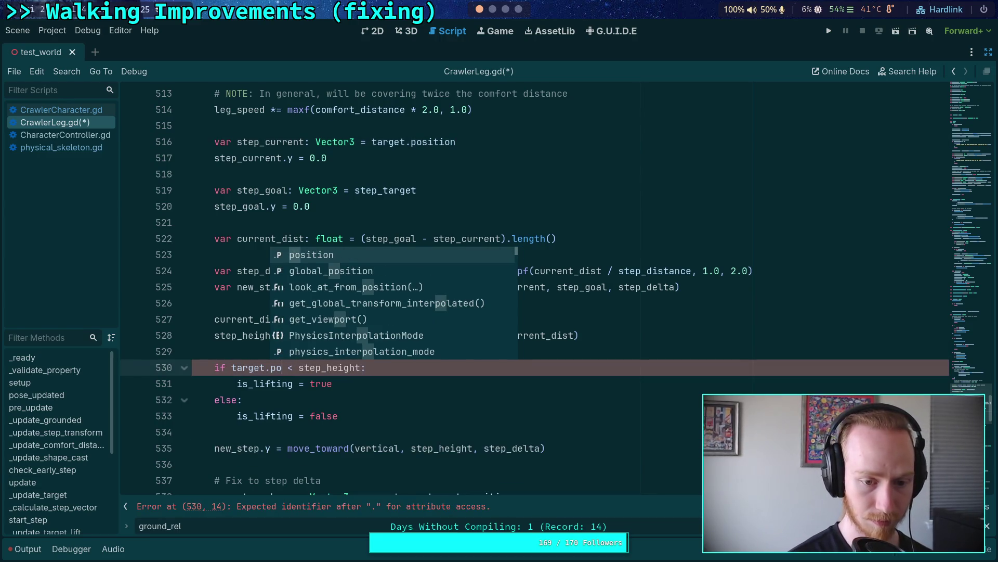
key("Return")
type(".y")
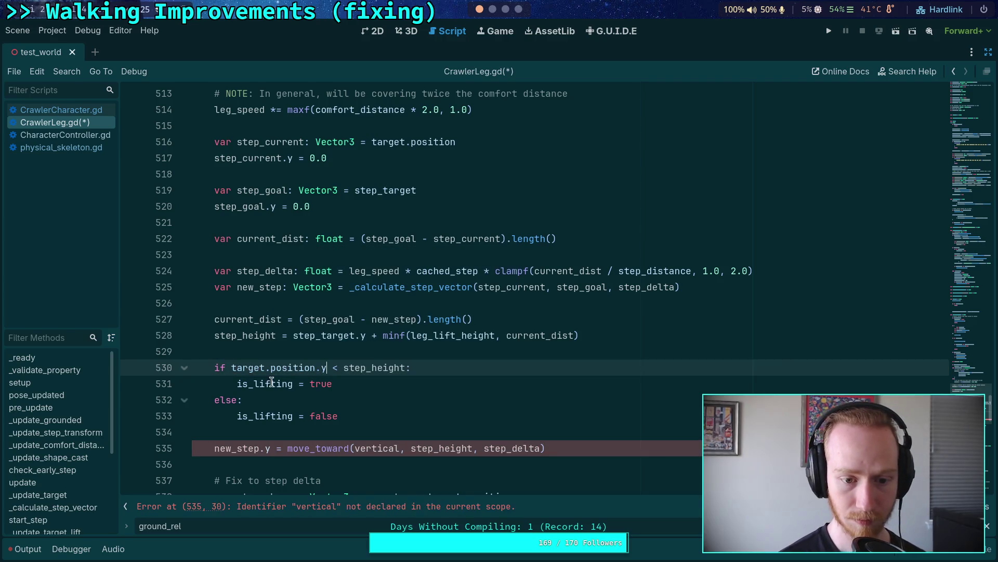
Use target.position.y in the move_toward call too, then save the script.
double_click(374, 449)
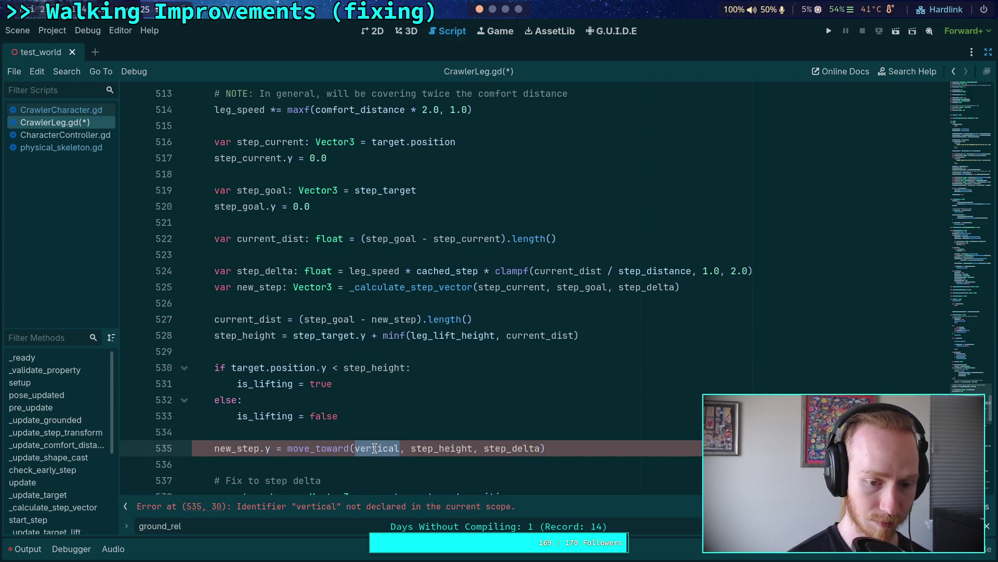
type("target.po")
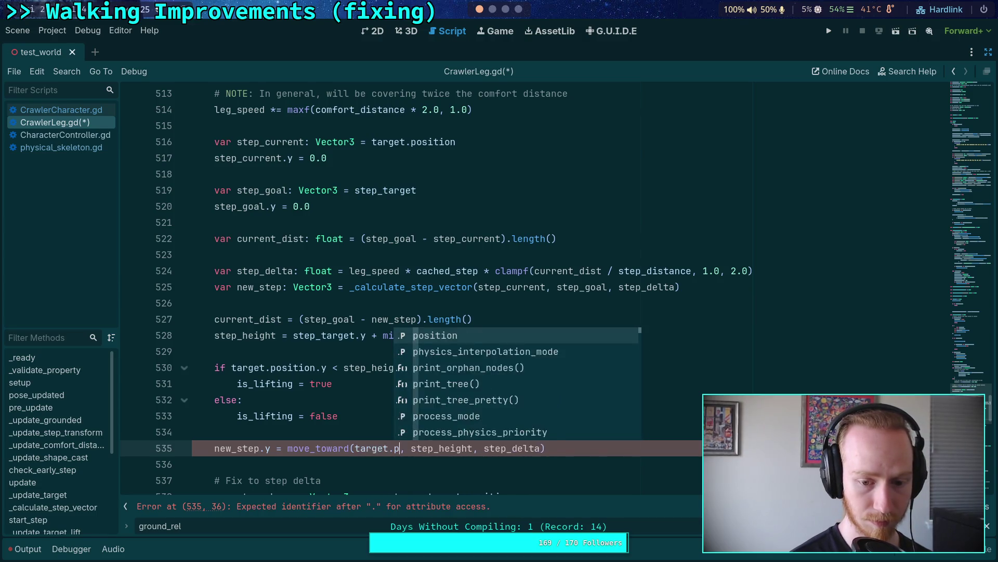
key("Return")
type("p")
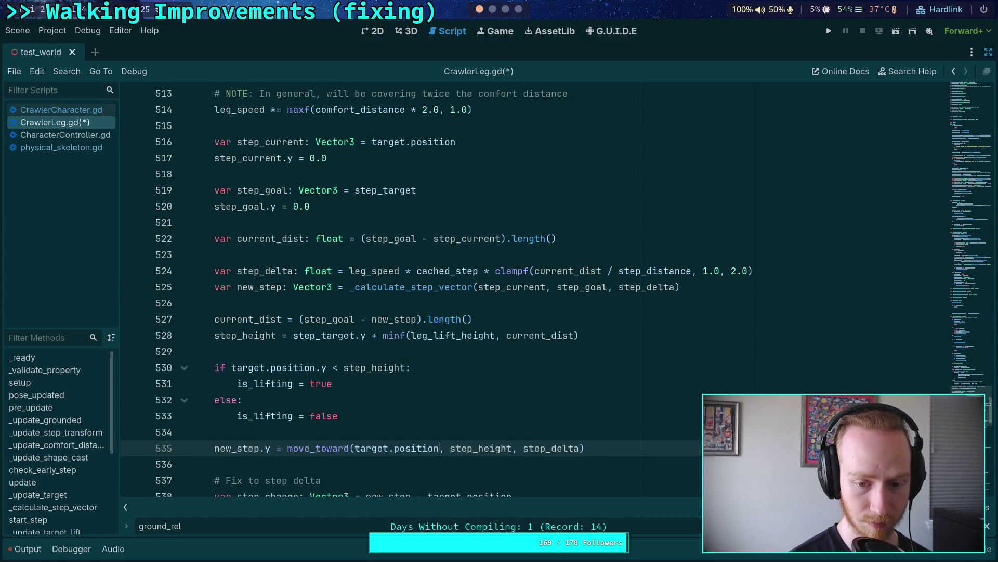
key("BackSpace")
type(".y")
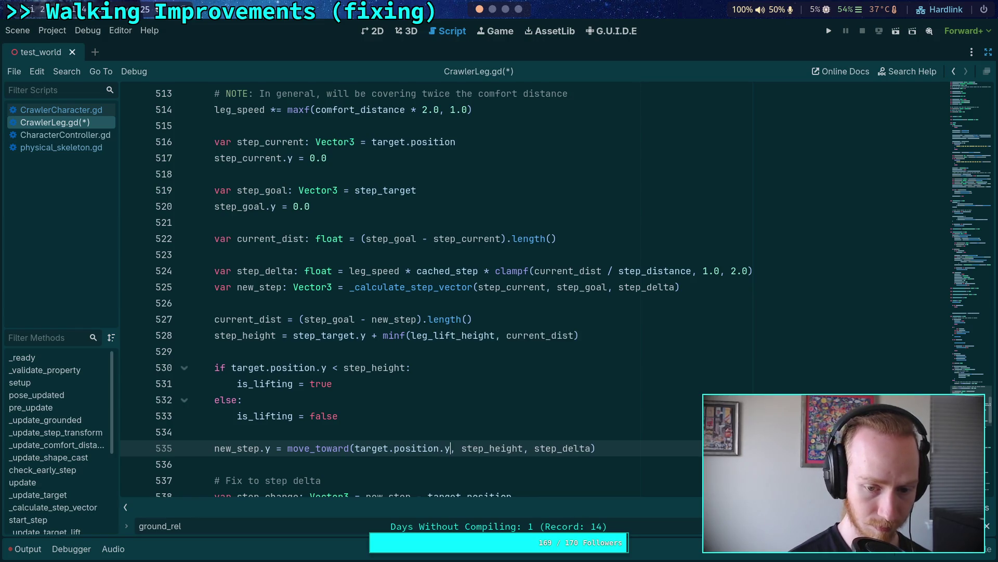
key("ctrl+s")
double_click(254, 206)
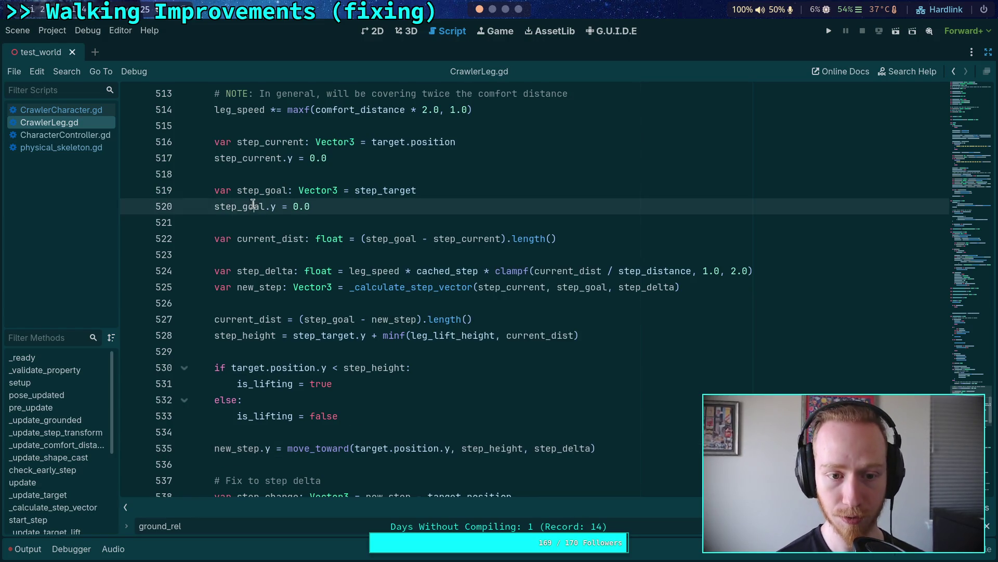
scroll(377, 392, "down", 1)
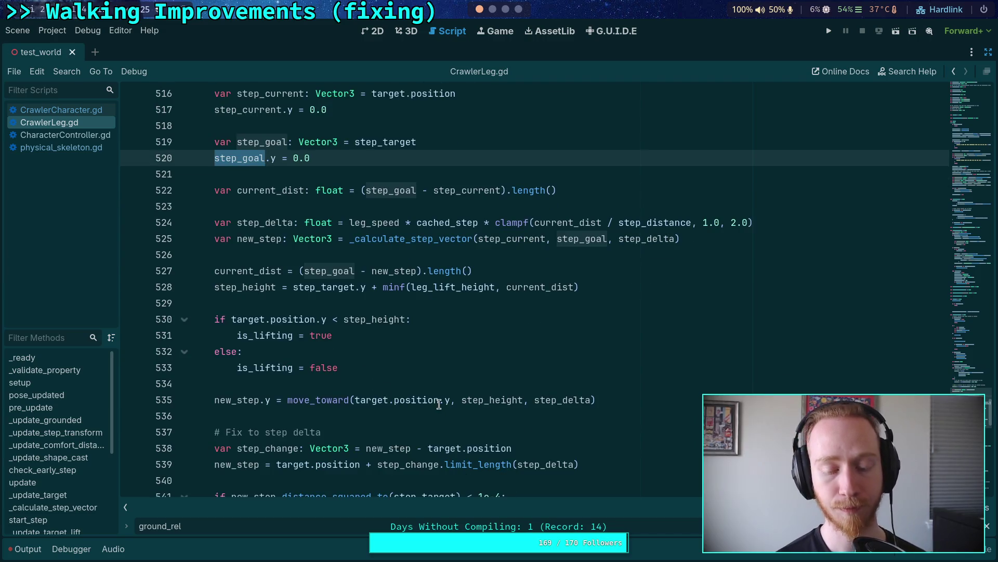
left_click(487, 379)
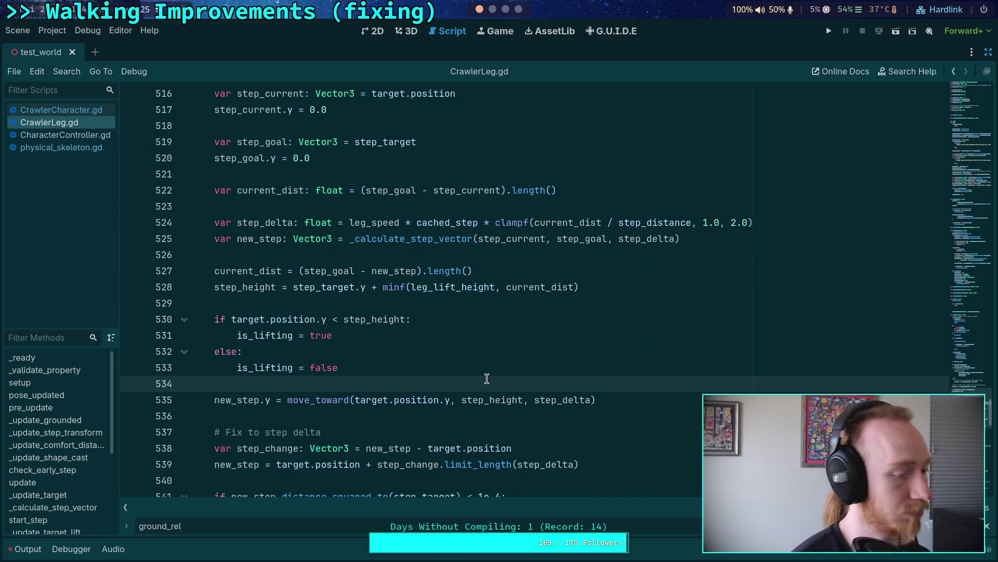
double_click(276, 335)
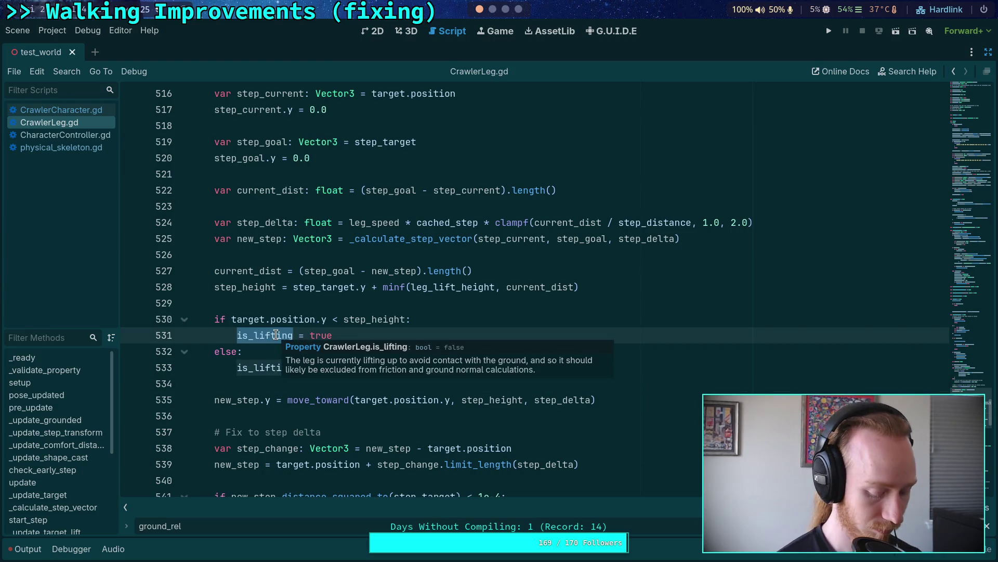
key("ctrl+f")
key("Return")
key("Return")
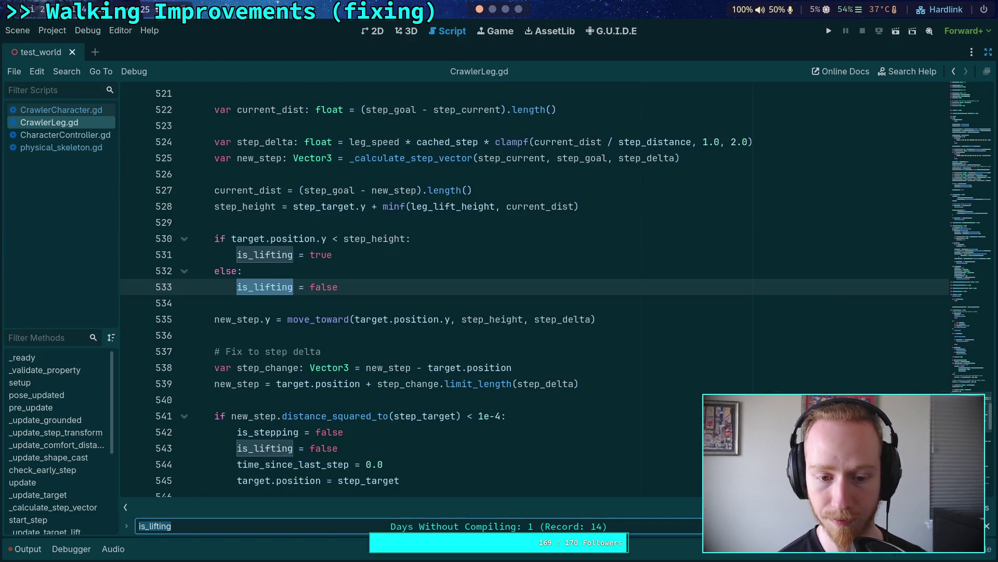
key("Return")
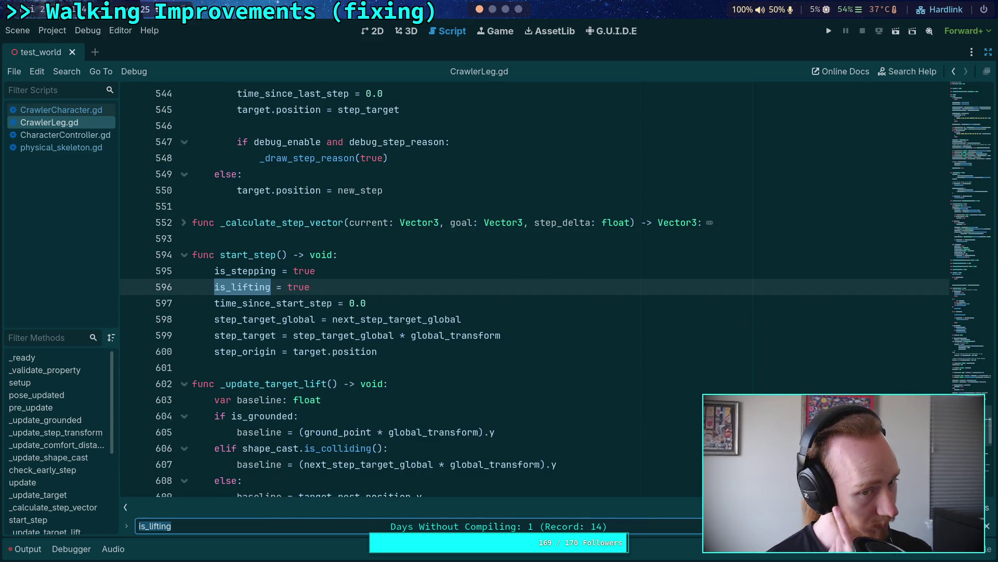
key("Return")
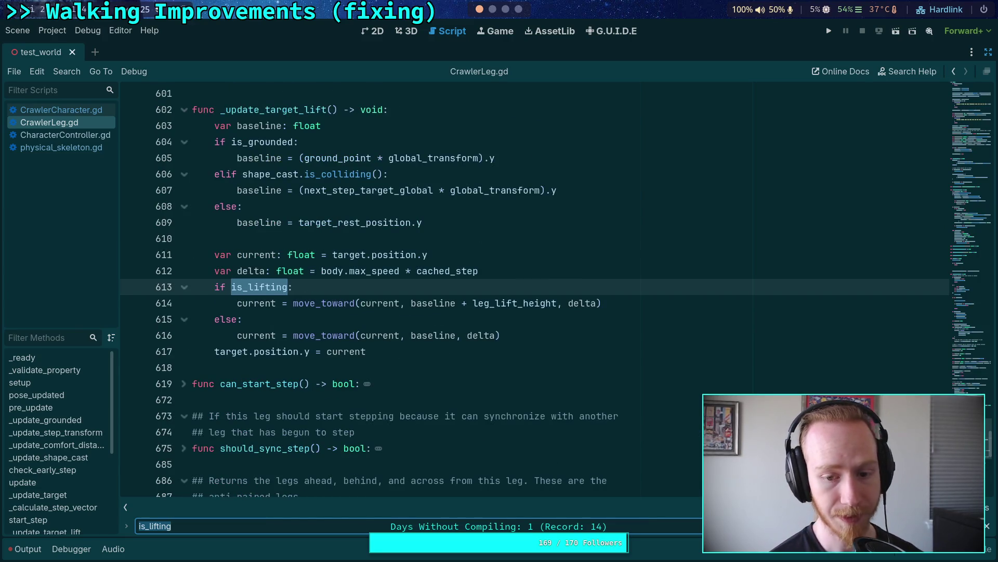
key("Return")
key("Return")
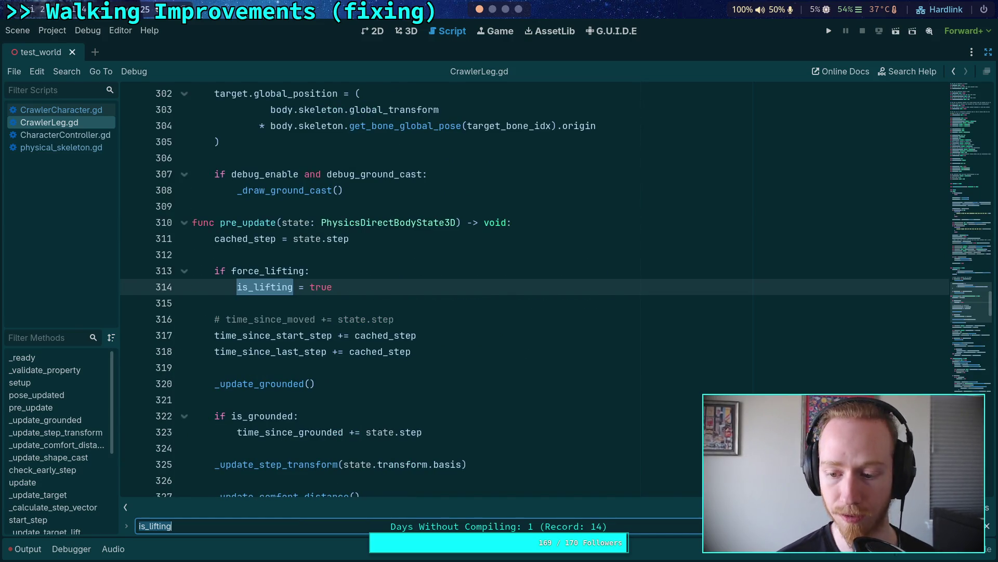
key("Return")
left_click(452, 337)
scroll(630, 426, "down", 1)
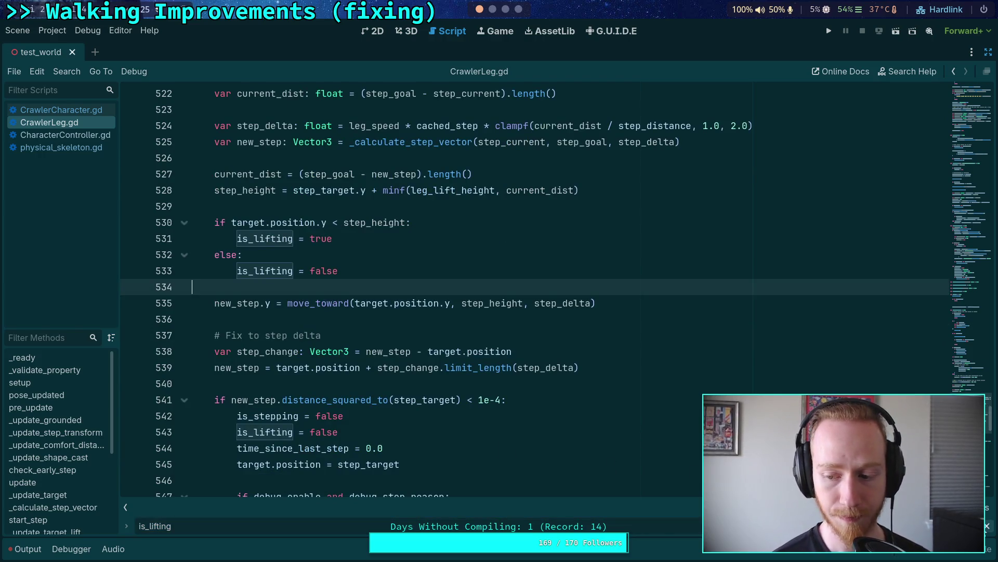
key("Escape")
left_click(349, 319)
scroll(349, 338, "up", 3)
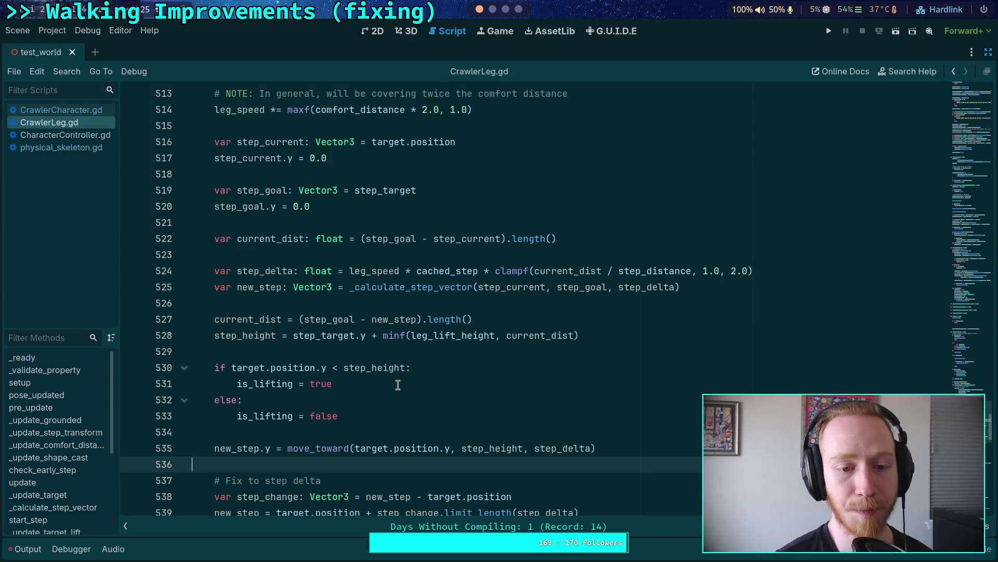
Check step_delta usage, then switch through the terminal workspace to the Crawler Bot note in Obsidian.
left_click(278, 271)
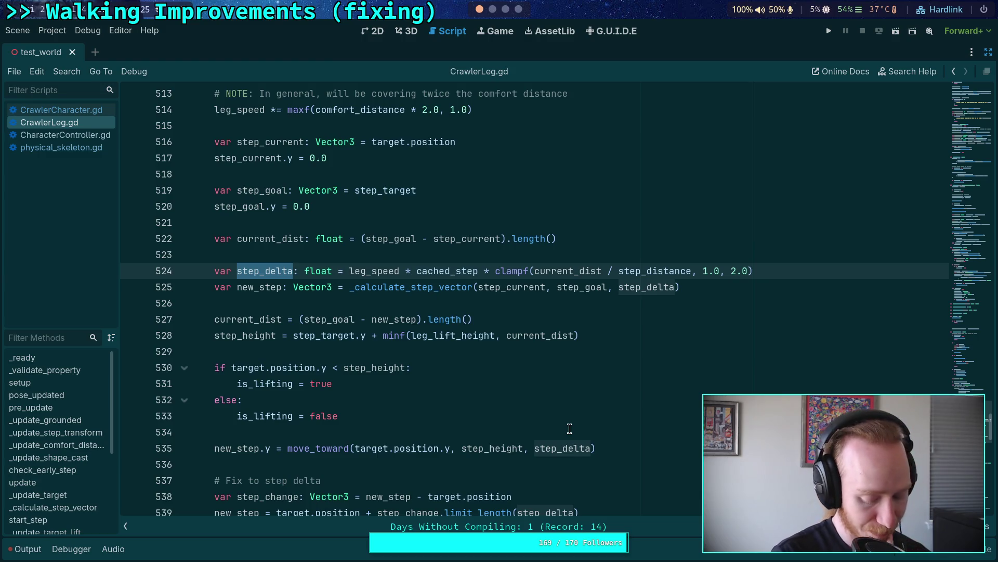
key("Menu")
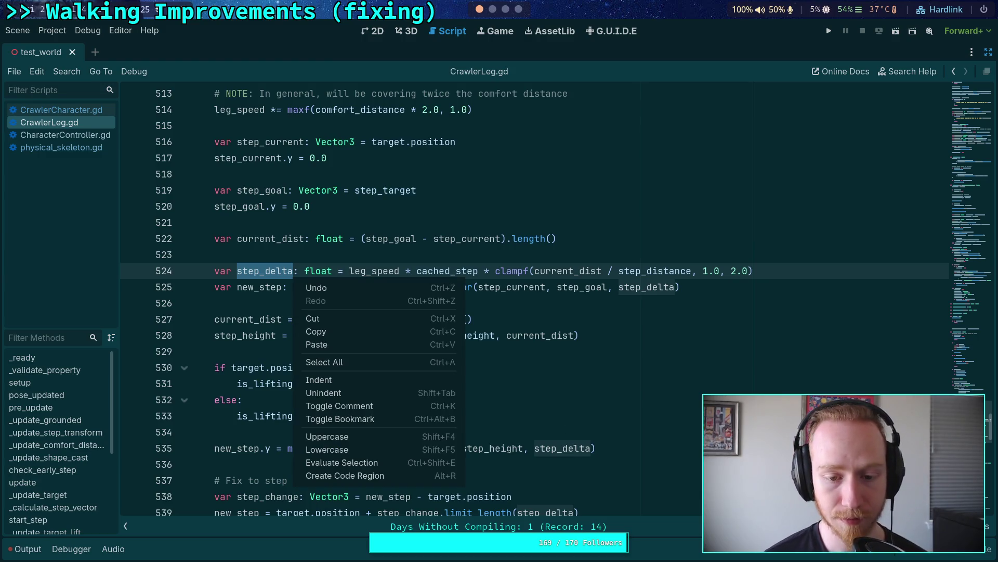
left_click(241, 312)
left_click(265, 302)
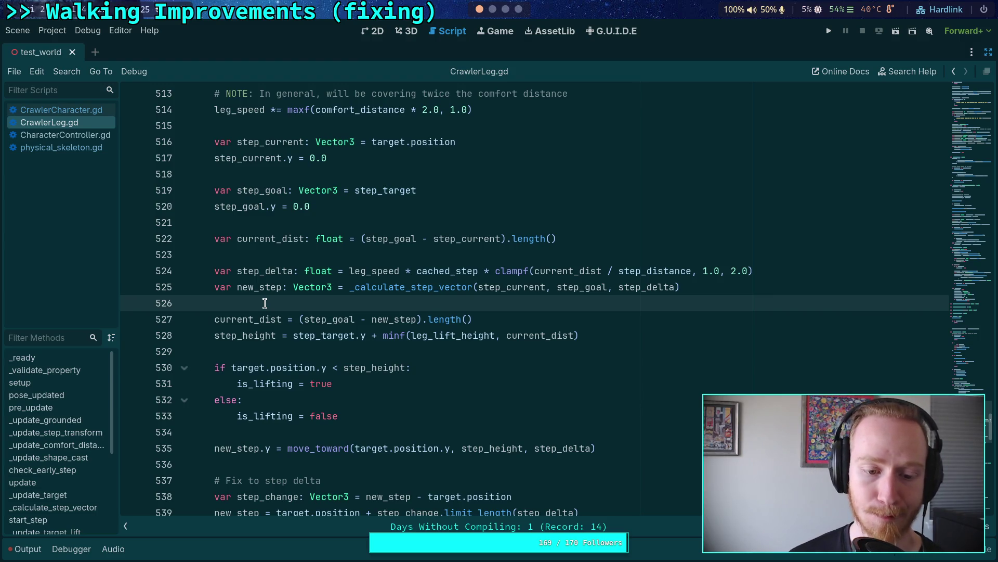
left_click(493, 11)
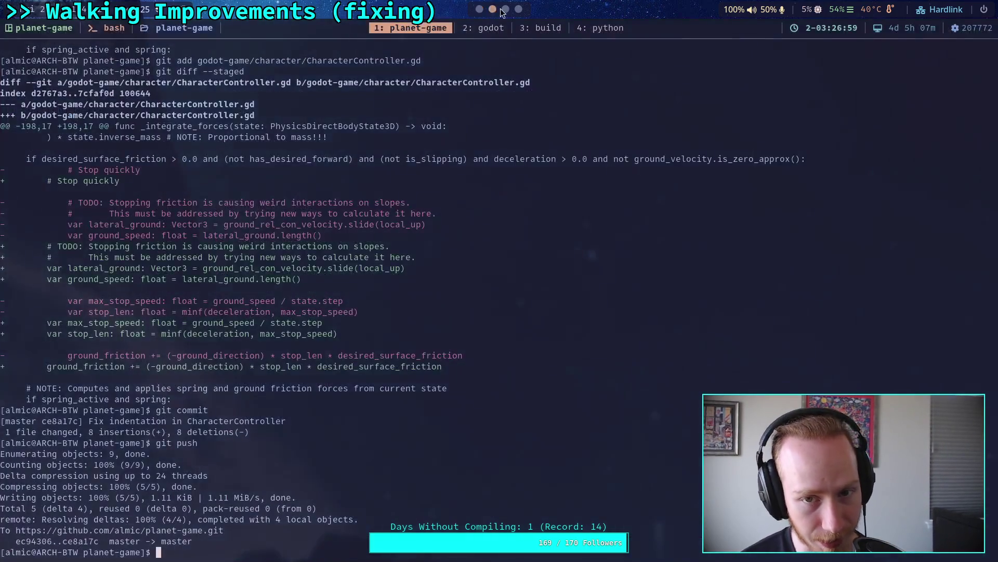
left_click(506, 9)
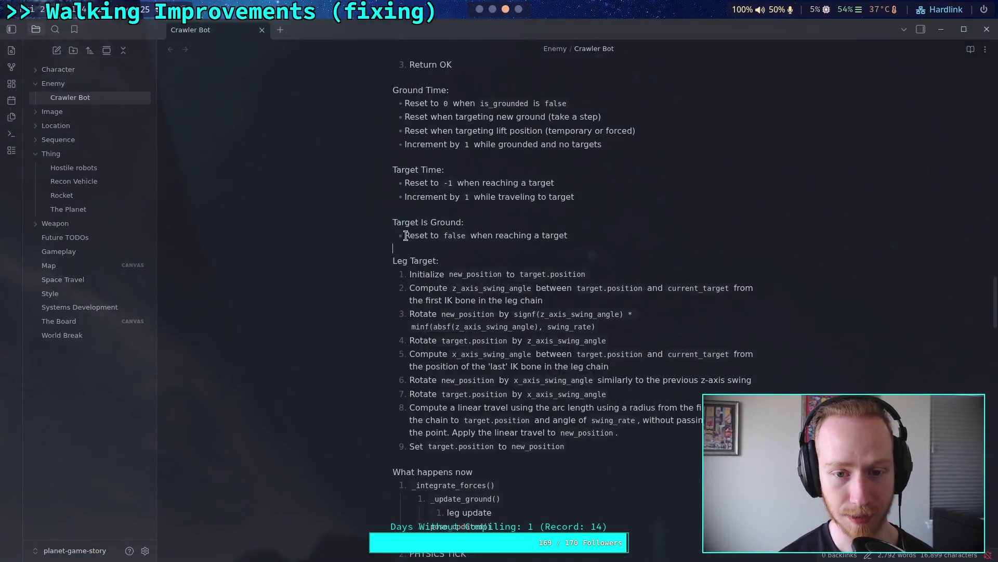
Review the Crawler Bot note, select the SpringCast3D ground-contact task, and return to Godot.
scroll(424, 302, "up", 8)
scroll(442, 304, "down", 12)
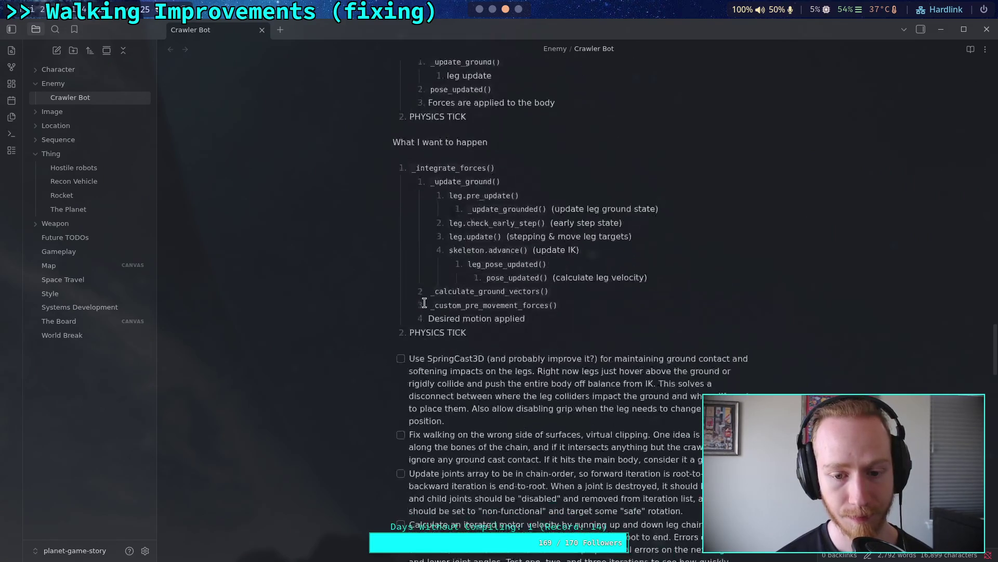
scroll(459, 305, "down", 3)
mouse_move(462, 297)
left_mouse_down()
mouse_move(409, 257)
mouse_move(409, 234)
left_mouse_up()
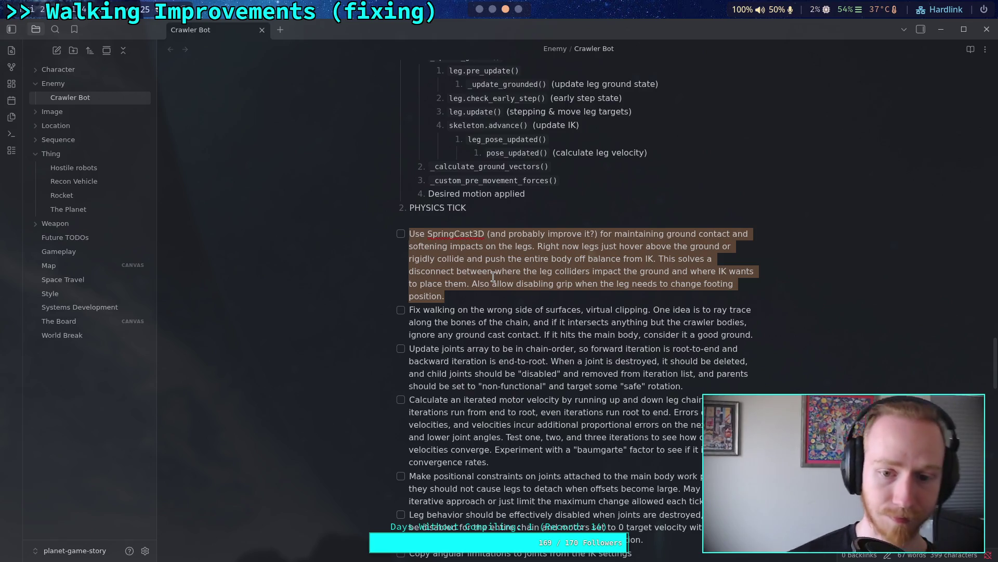
left_click(479, 9)
left_click(506, 9)
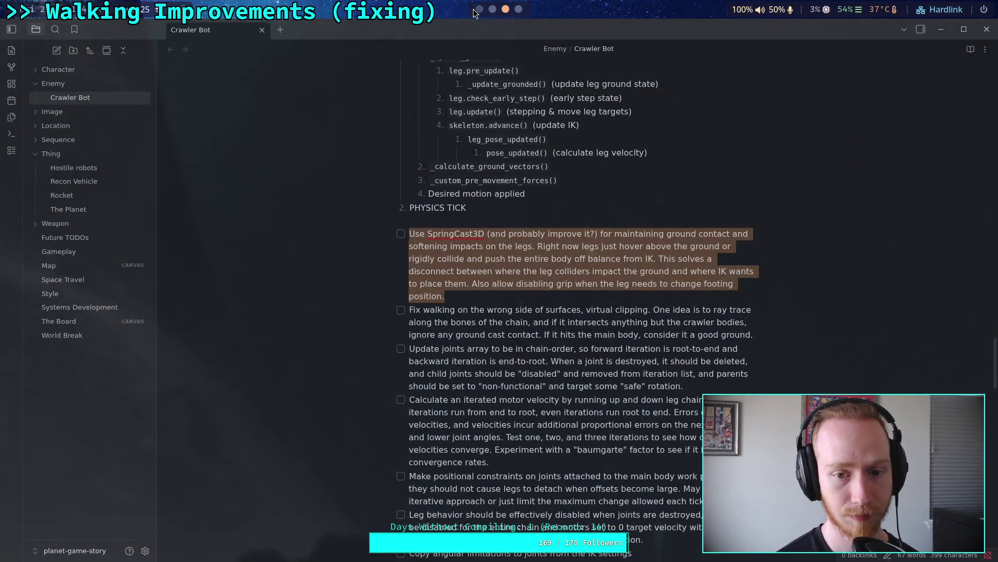
left_click(479, 9)
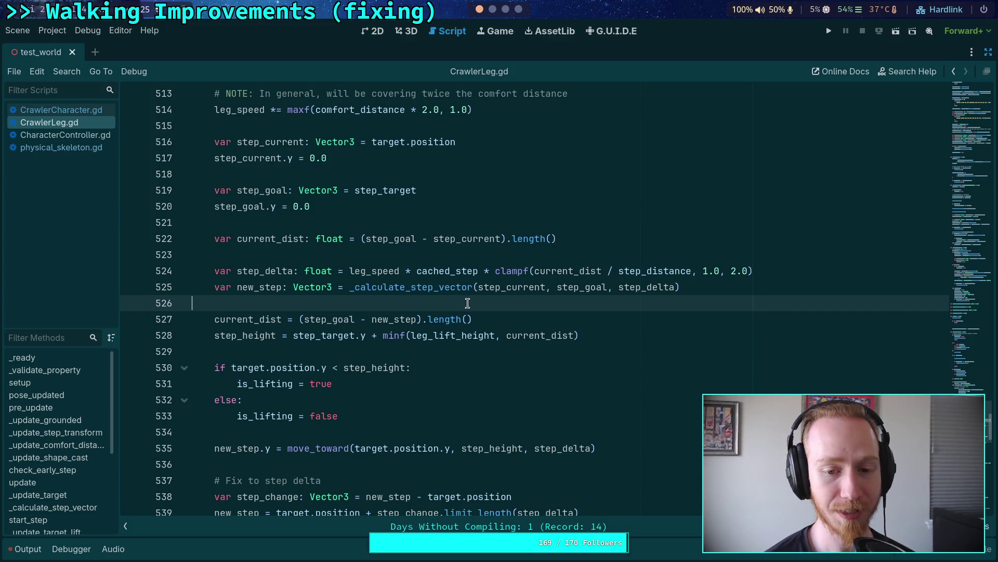
Inspect the new_step.y move_toward line 535 and insert a blank line above it.
mouse_move(460, 319)
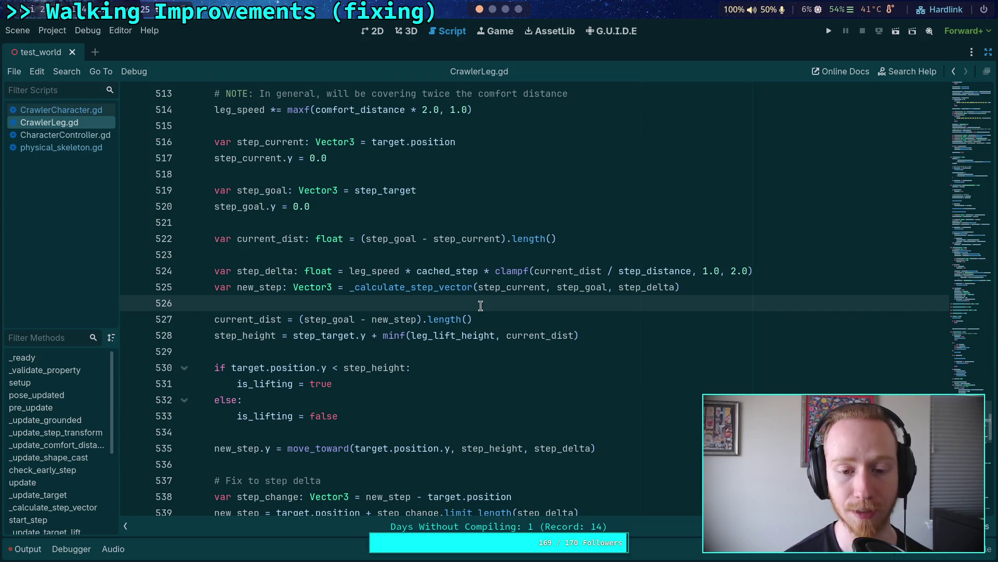
scroll(481, 306, "down", 1)
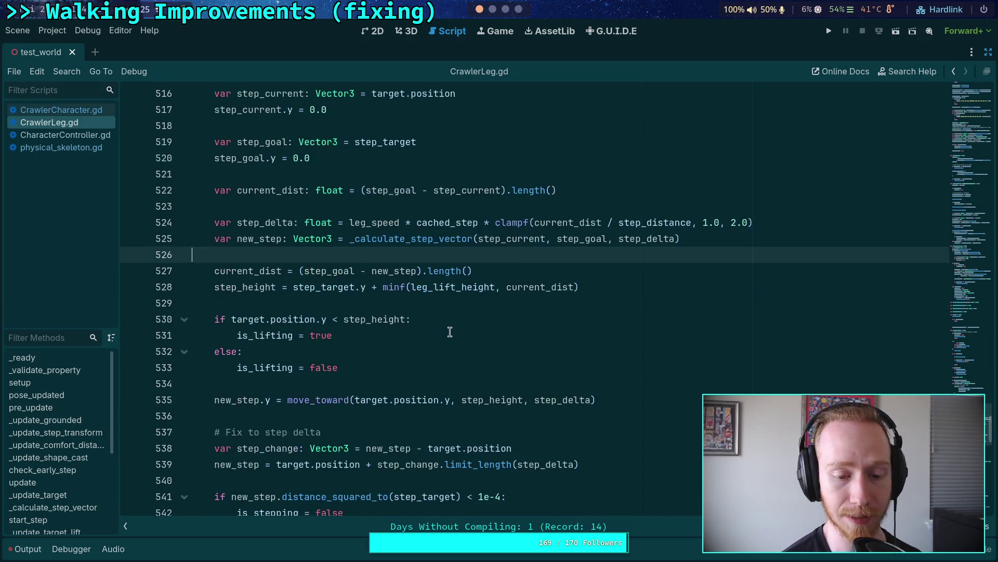
scroll(453, 426, "down", 1)
scroll(453, 427, "up", 1)
left_click(235, 413)
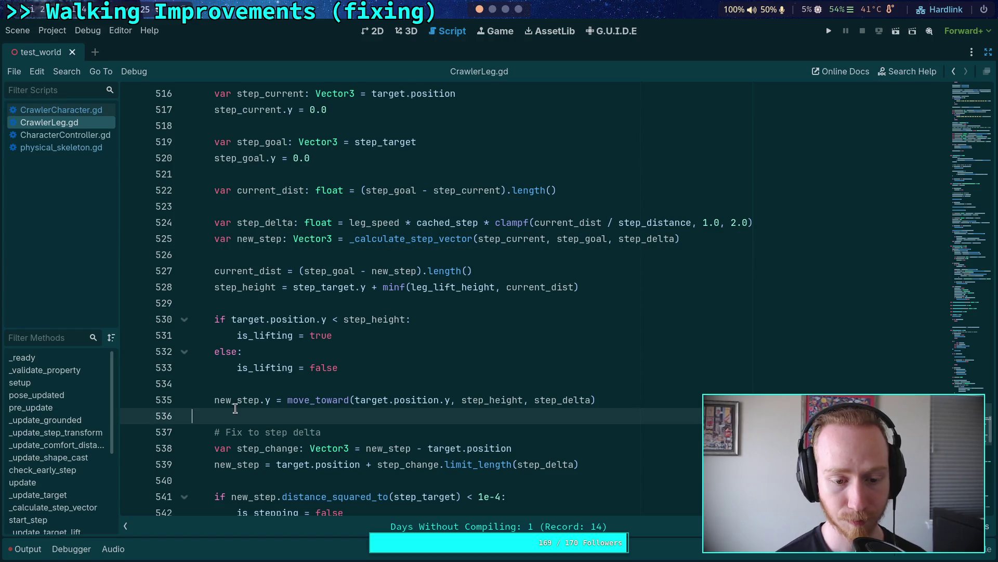
double_click(236, 400)
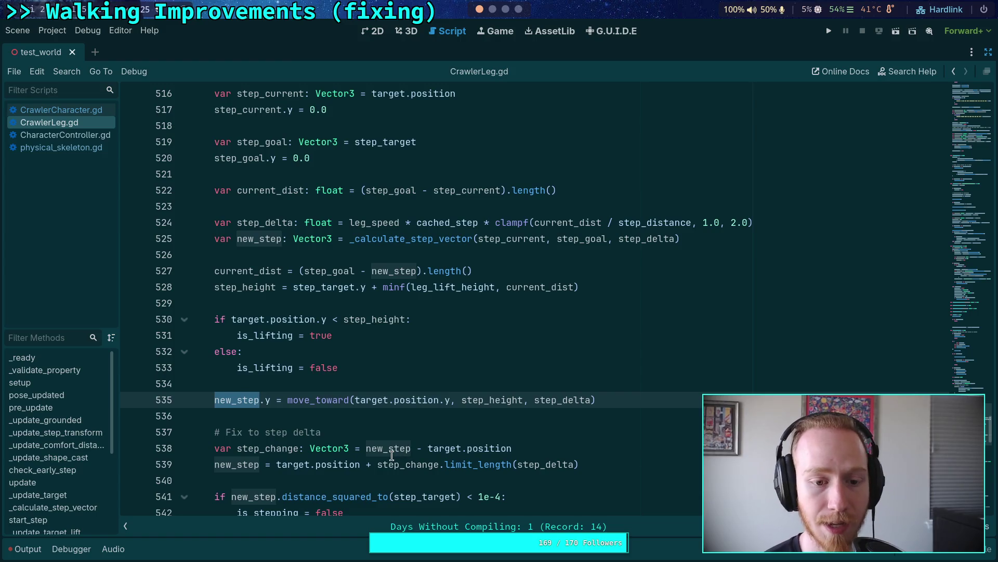
left_click_drag(630, 399, 209, 405)
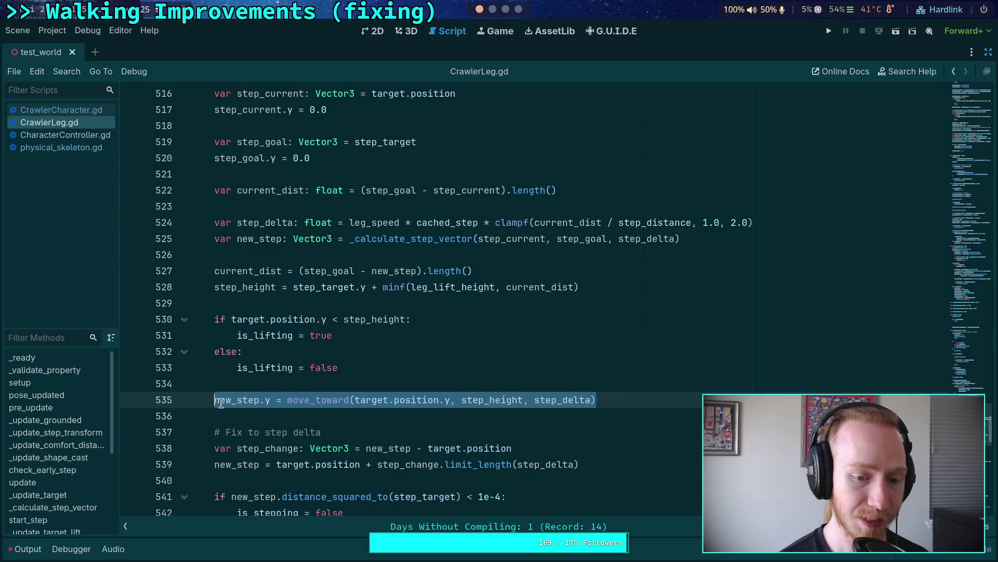
scroll(320, 391, "down", 1)
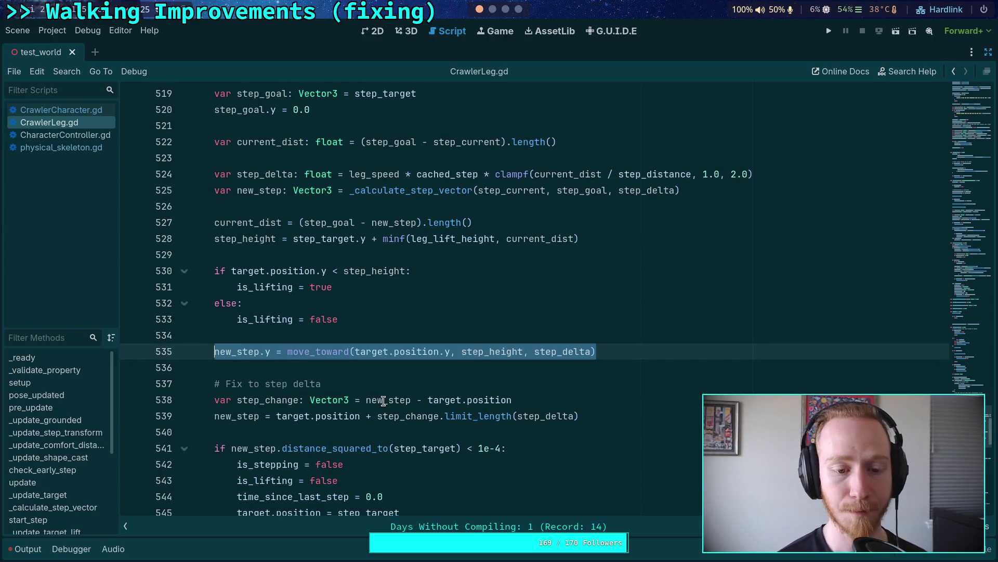
left_click(297, 338)
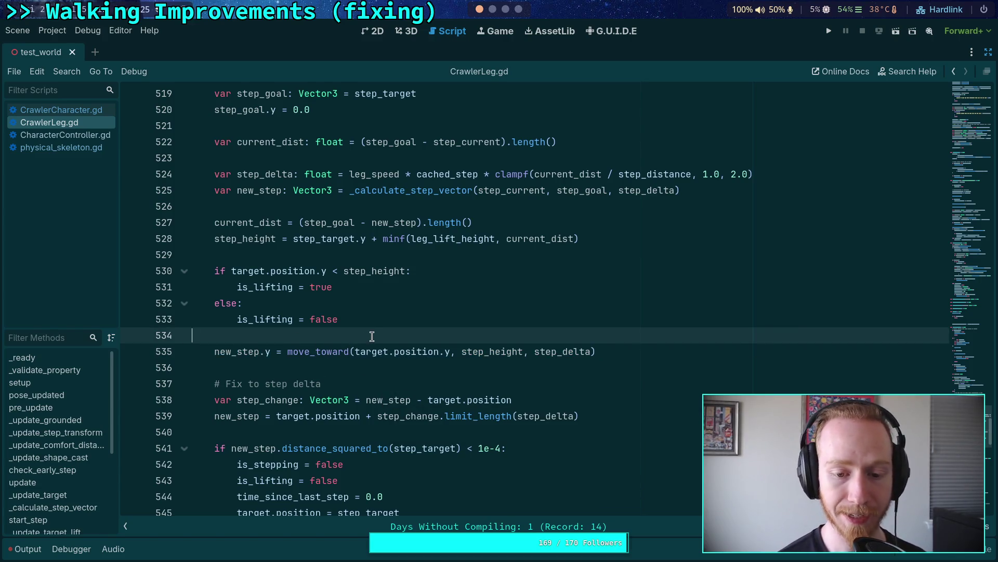
key("Return")
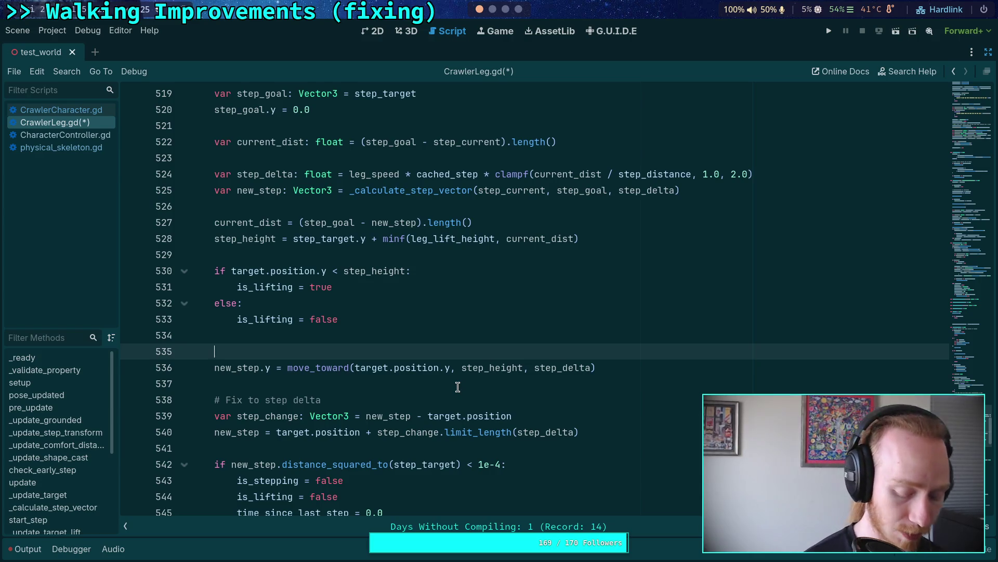
Store target.position in var old_target: Vector3 and call _update_target_lift().
type("var ")
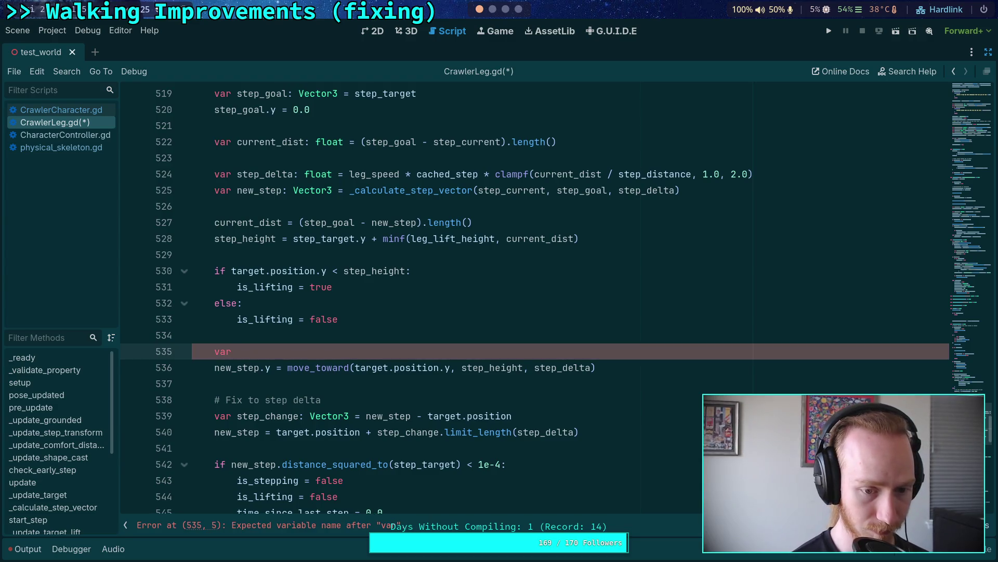
type("old_target")
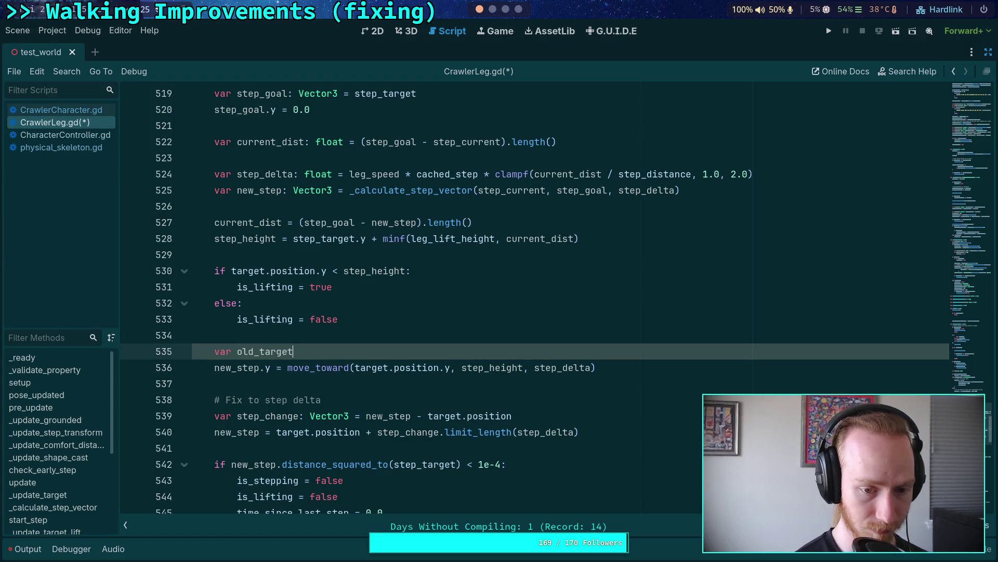
type(": Vector3 = targe")
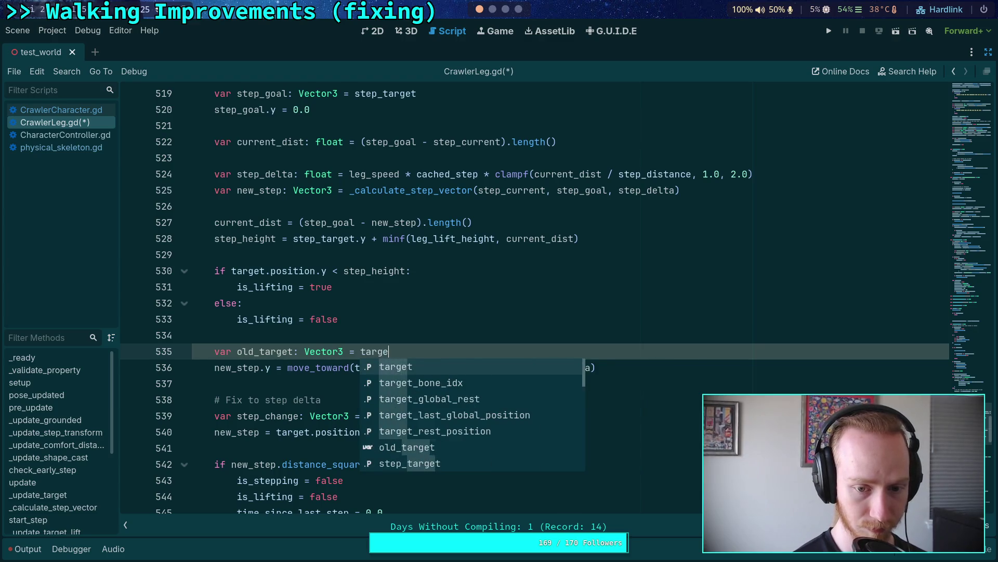
type("t.position")
key("Return")
key("Return")
type("_up")
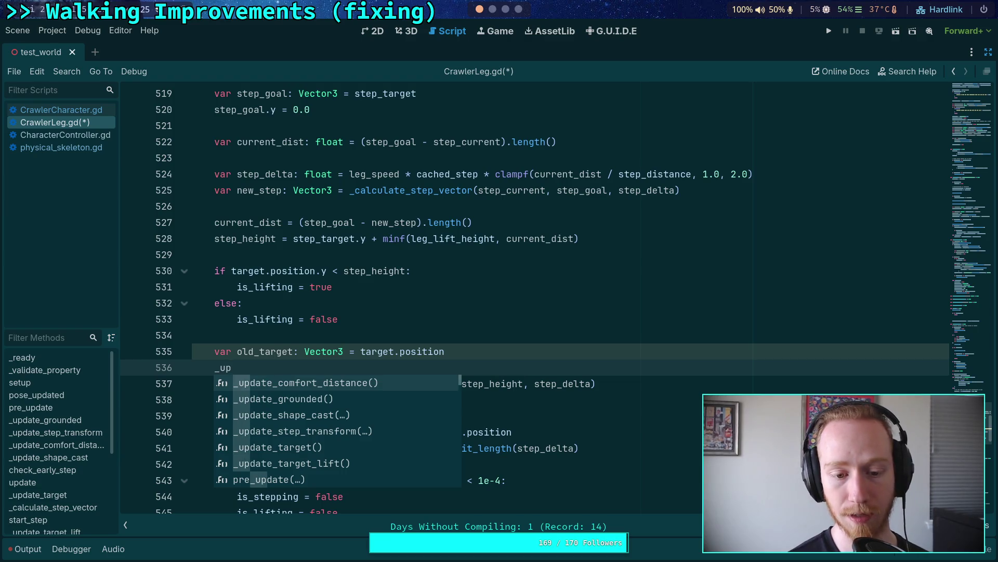
key("Down")
key("Down")
key("Down")
key("Return")
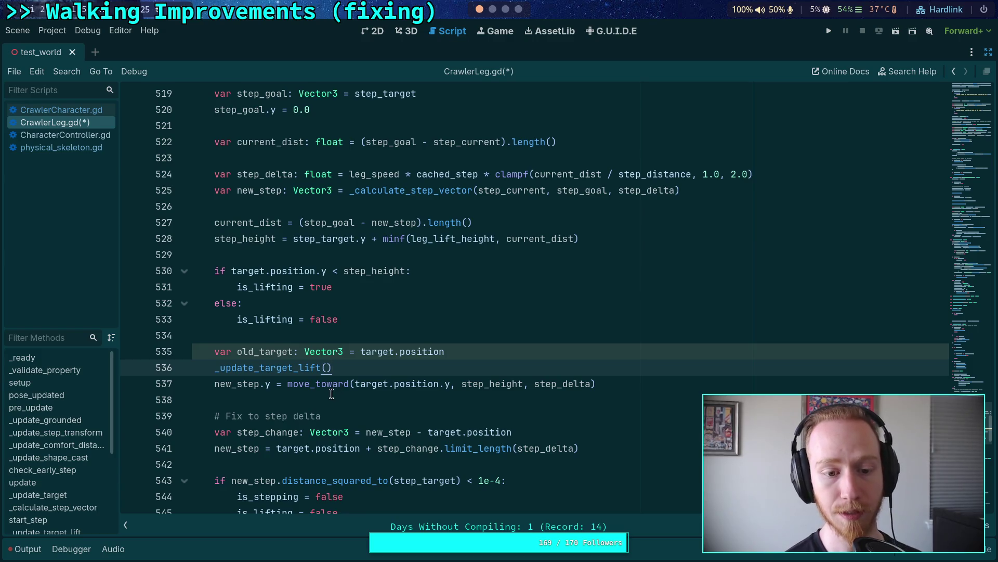
scroll(332, 393, "down", 3)
scroll(331, 394, "up", 1)
key("Return")
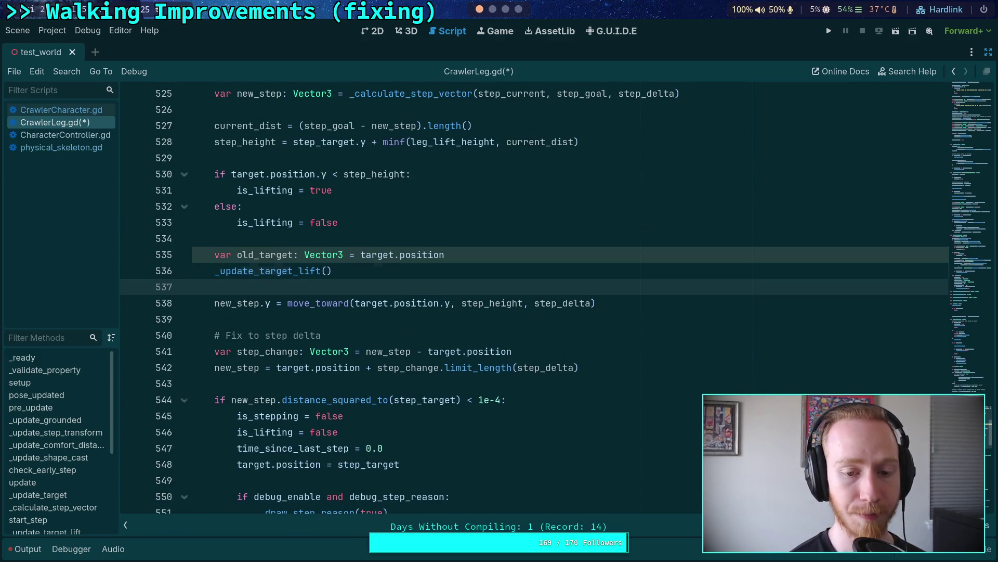
Set new_step.y = target.position.y, then restore target.position = old_target.
type("new_step.y = target.position.y")
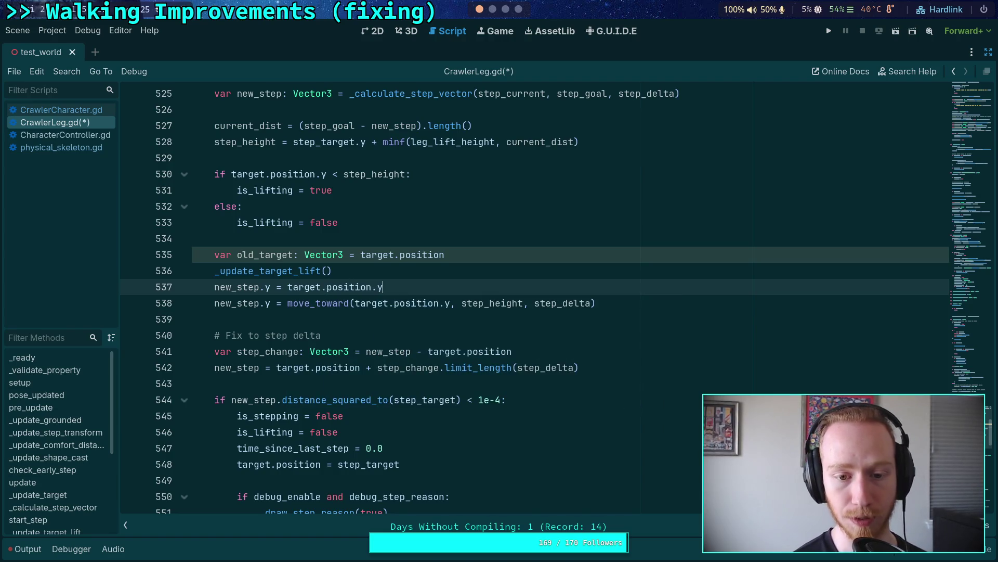
key("Return")
type("target.pos")
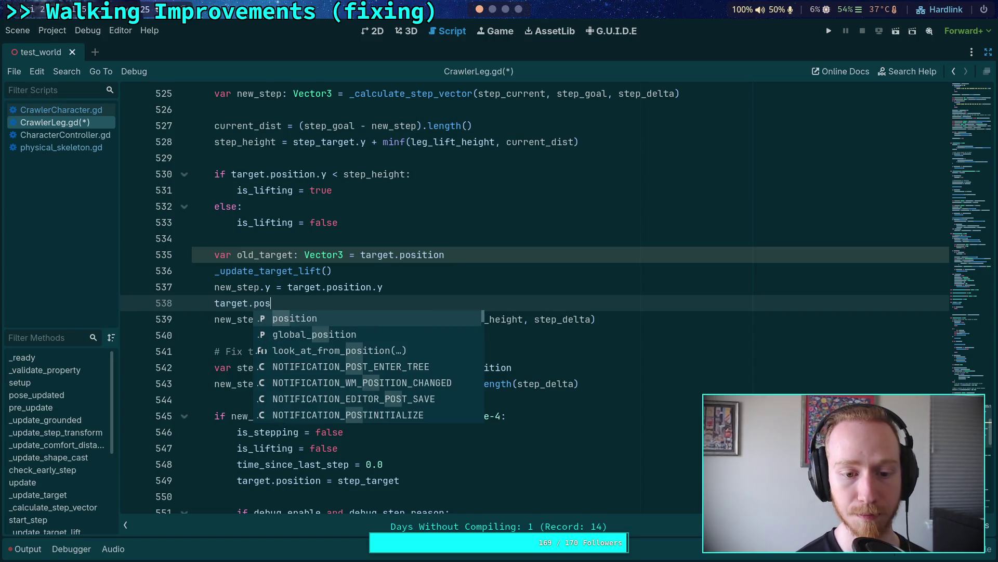
key("Return")
type("= old")
key("Return")
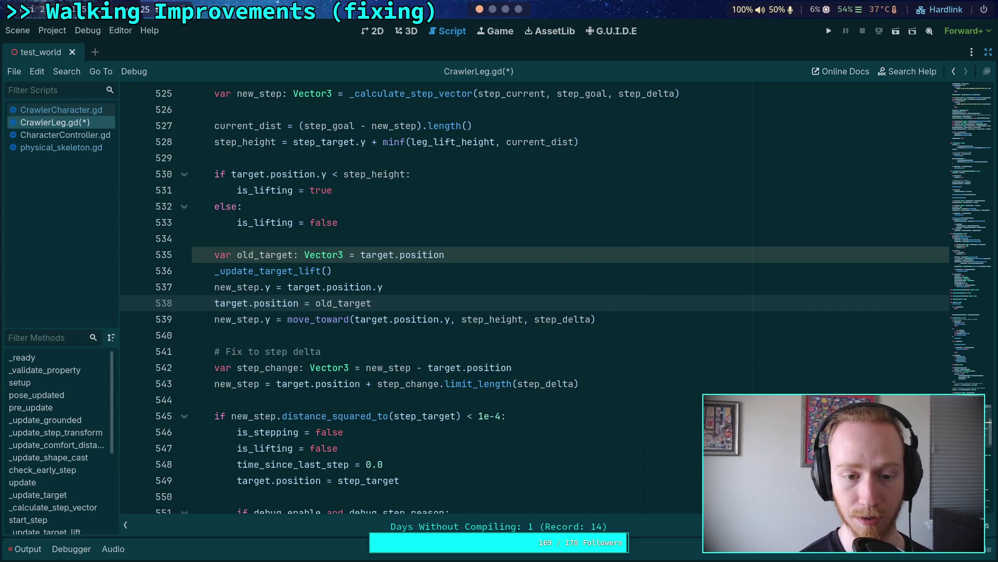
left_click(438, 318)
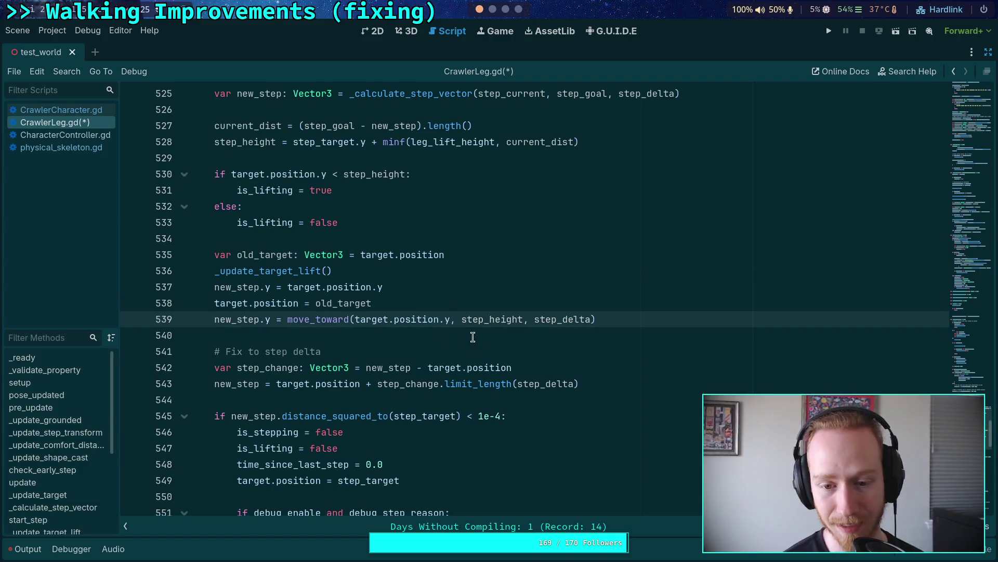
scroll(468, 333, "up", 2)
double_click(559, 414)
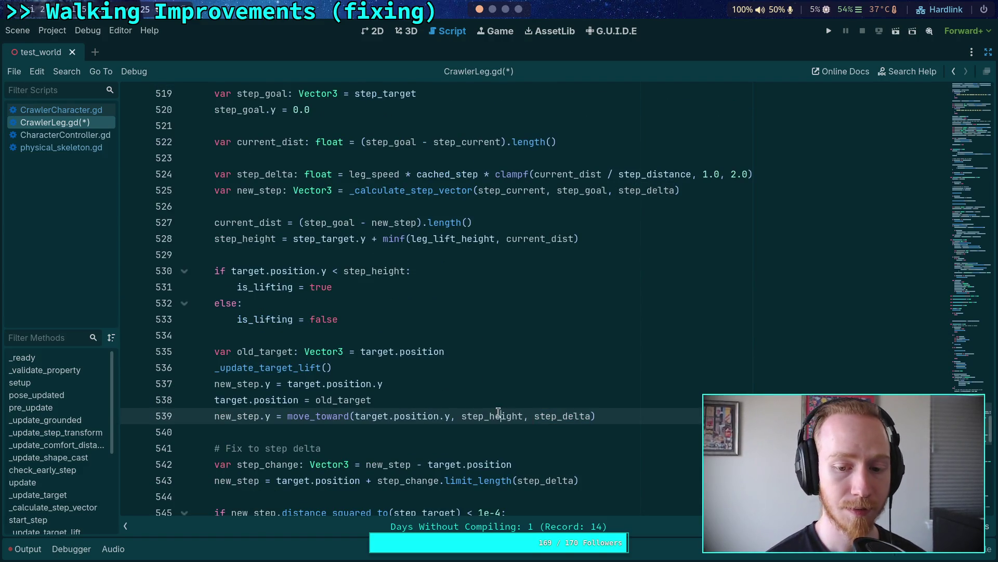
double_click(498, 415)
left_click_drag(357, 416, 522, 416)
left_click(551, 416)
double_click(551, 416)
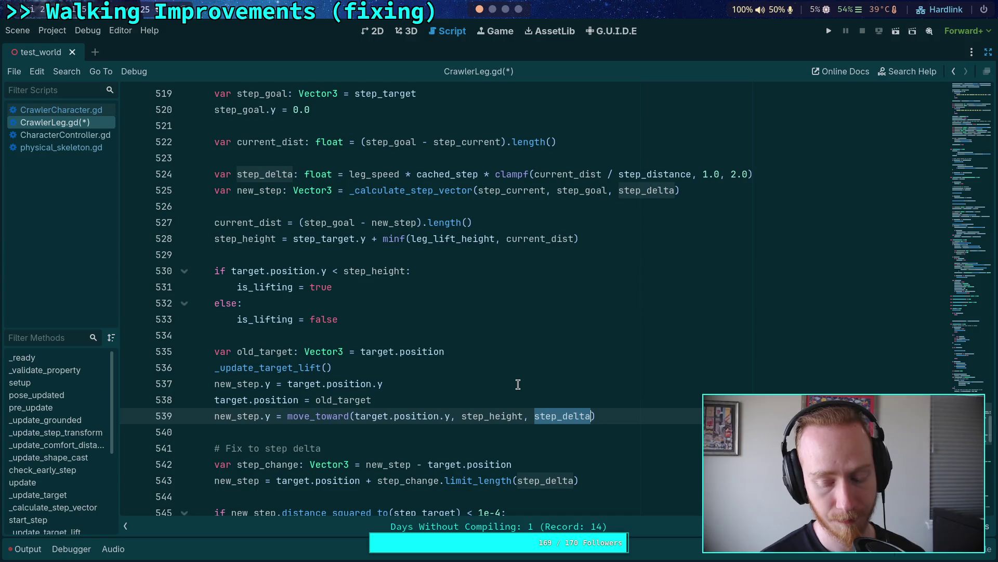
Show CrawlerCharacter.gd at the leg_force line 295 and highlight the uses of ground_rel_con_velocity.
left_click(79, 110)
scroll(299, 276, "up", 6)
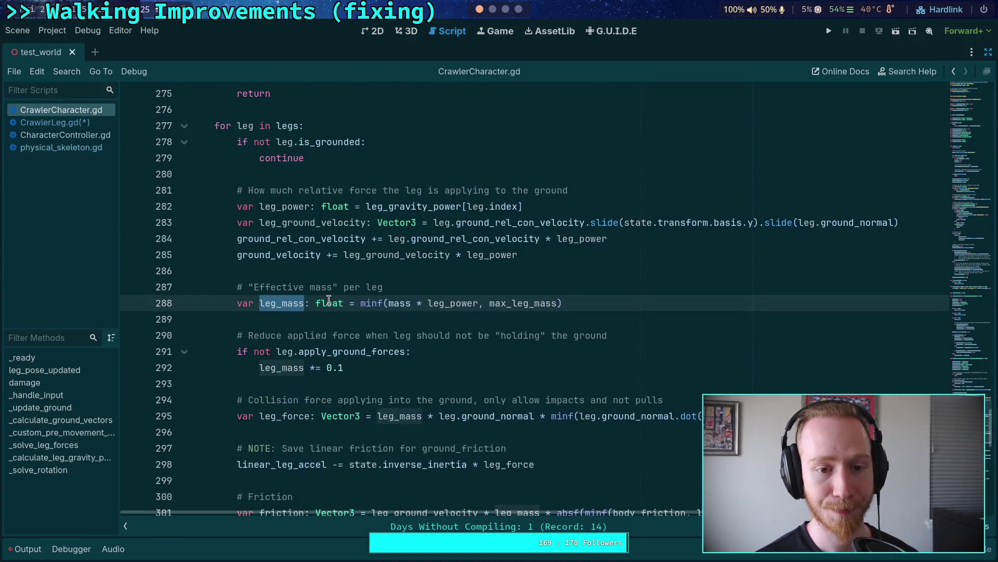
scroll(312, 296, "down", 2)
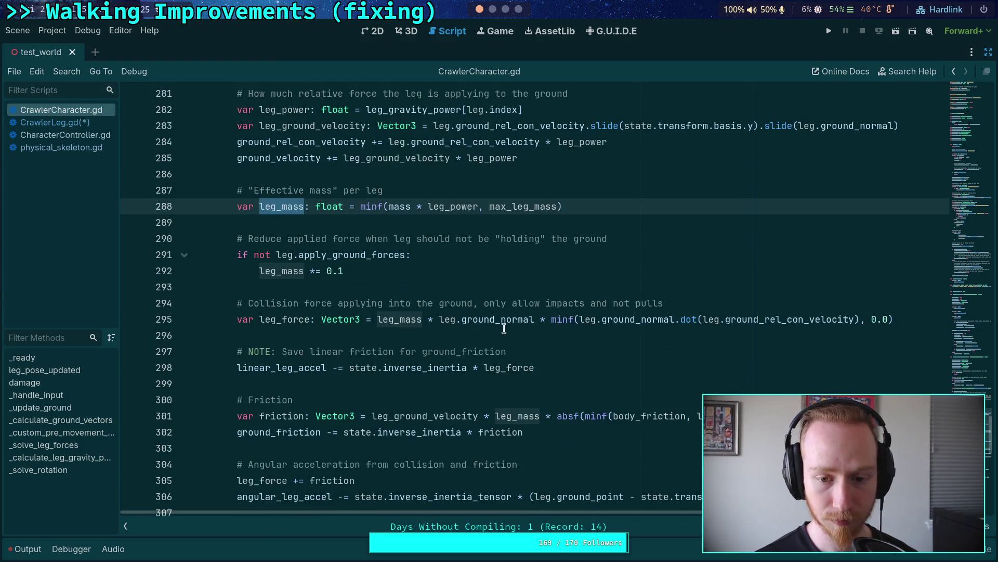
left_click(671, 318)
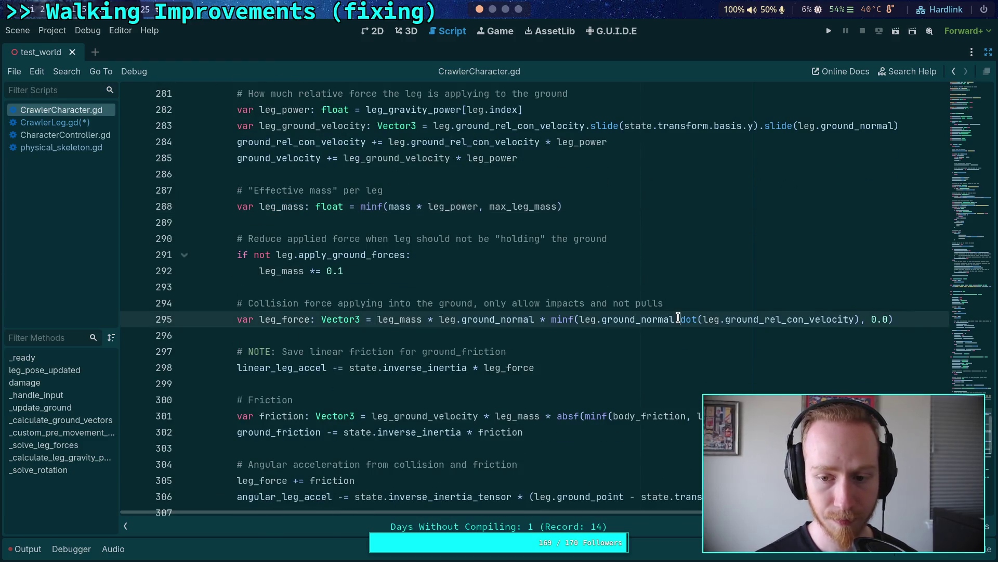
double_click(749, 319)
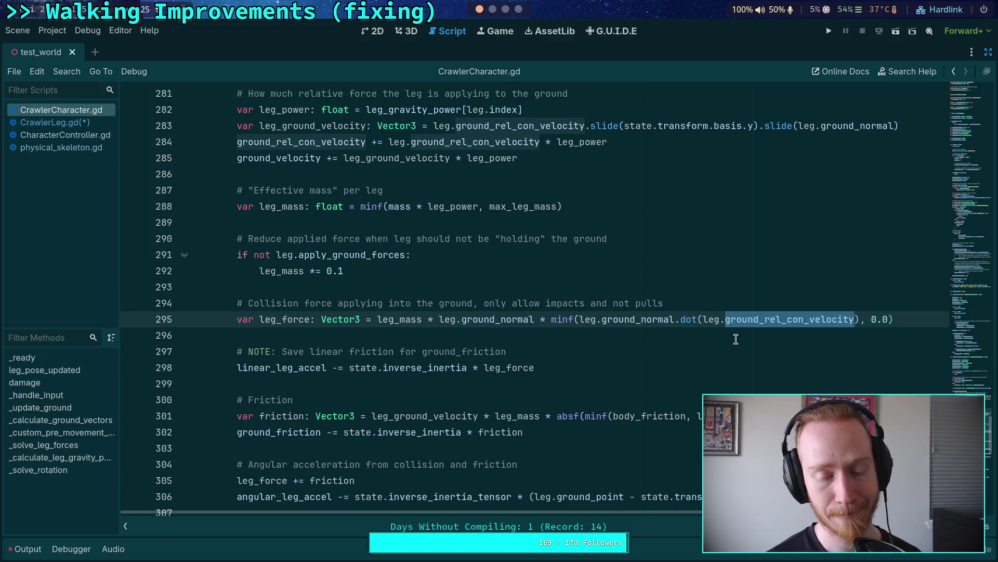
left_click(686, 306)
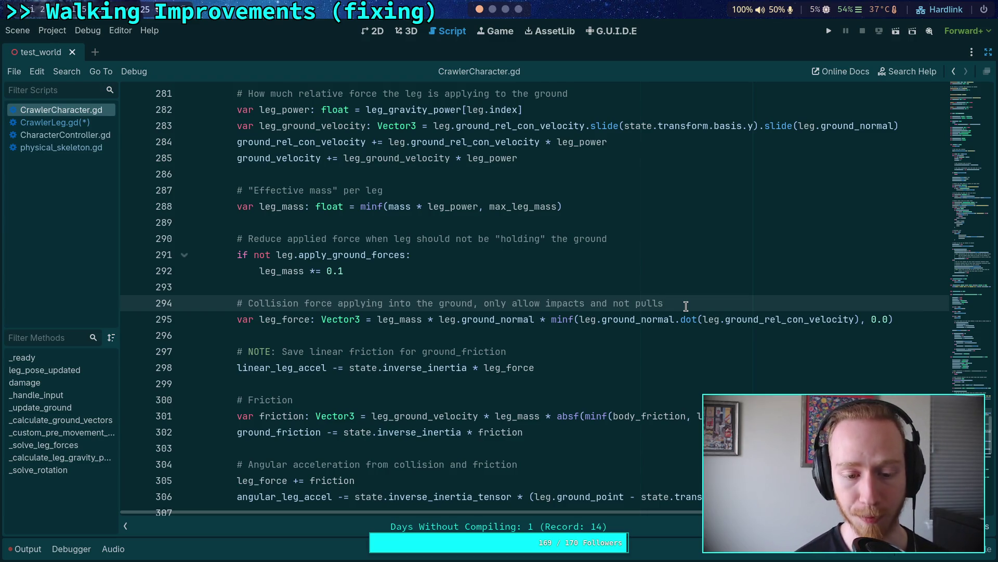
scroll(682, 306, "down", 3)
scroll(577, 325, "up", 1)
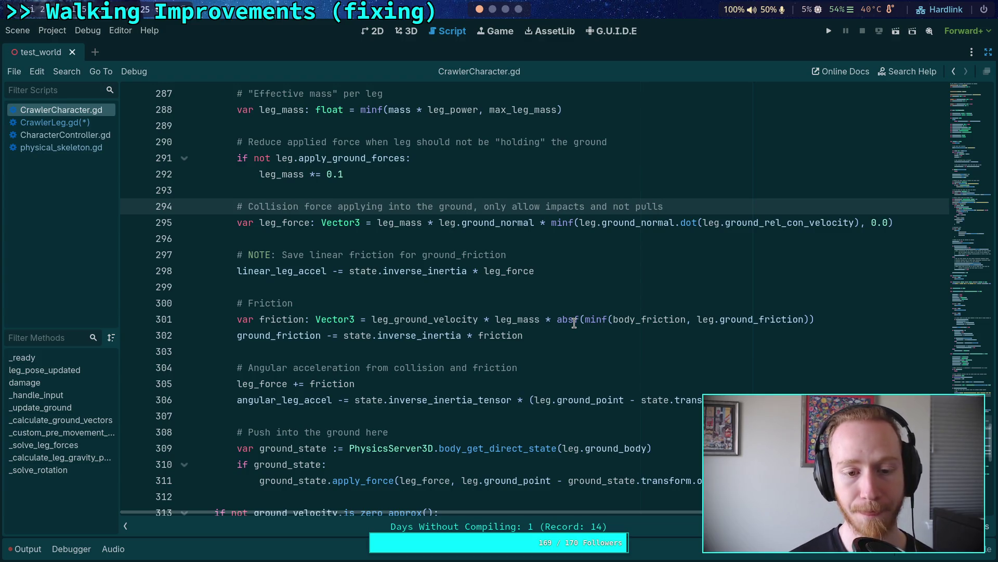
Return to the godot Neovim session and view Skeleton3D::advance in skeleton_3d.cpp.
left_click(492, 9)
left_click(475, 30)
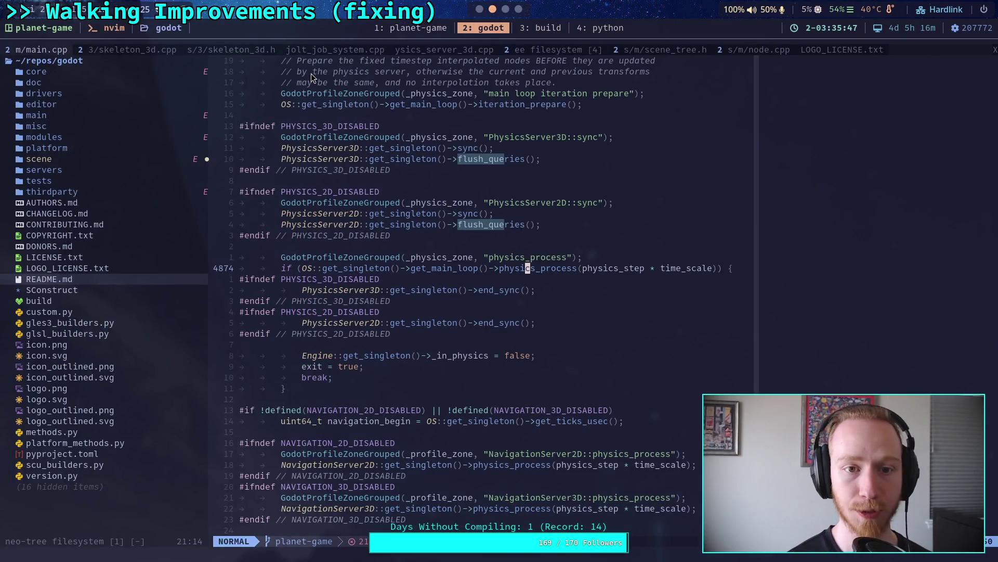
left_click(136, 52)
left_click(452, 225)
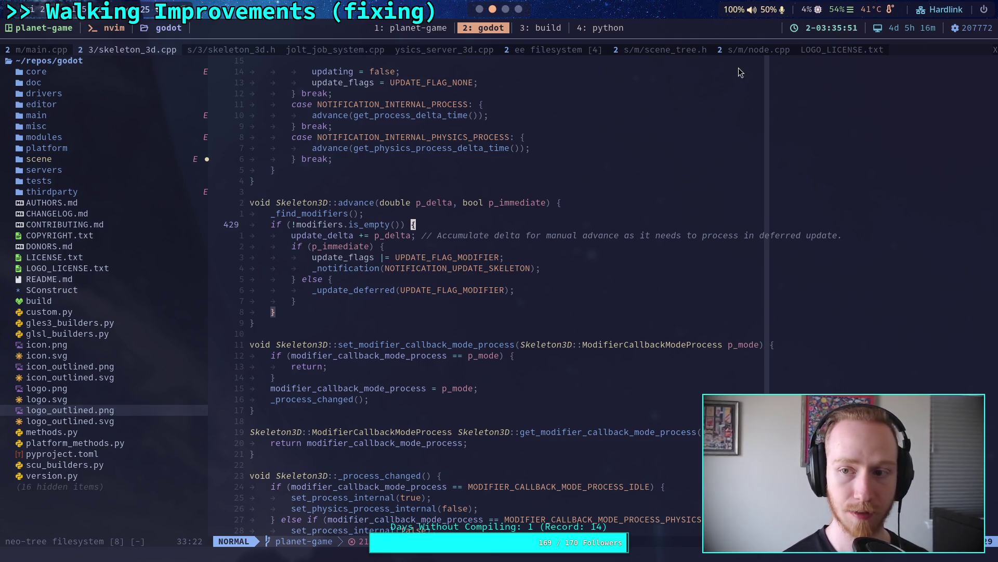
Close the LOGO_LICENSE.txt and performance.cpp buffers.
left_click(811, 50)
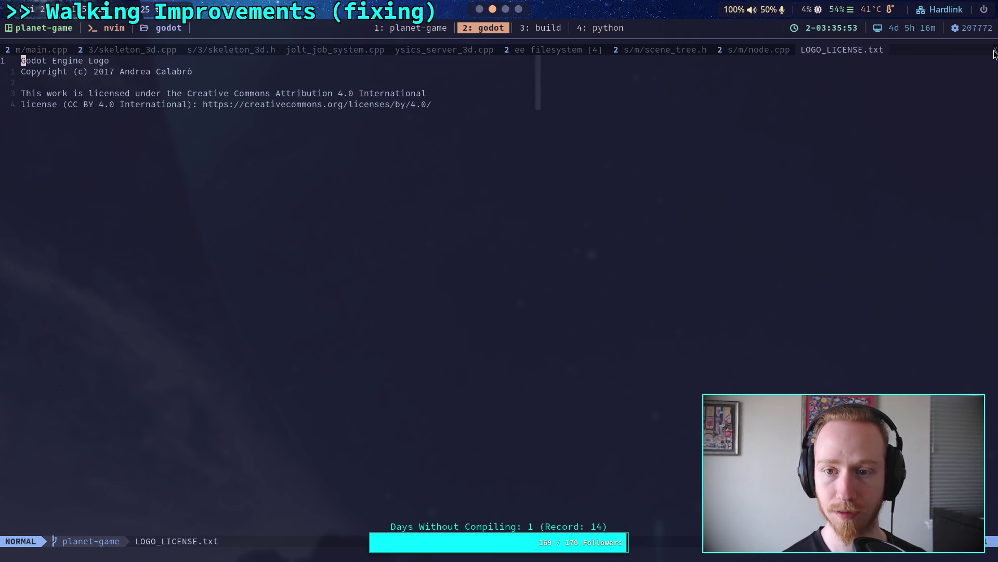
left_click(994, 51)
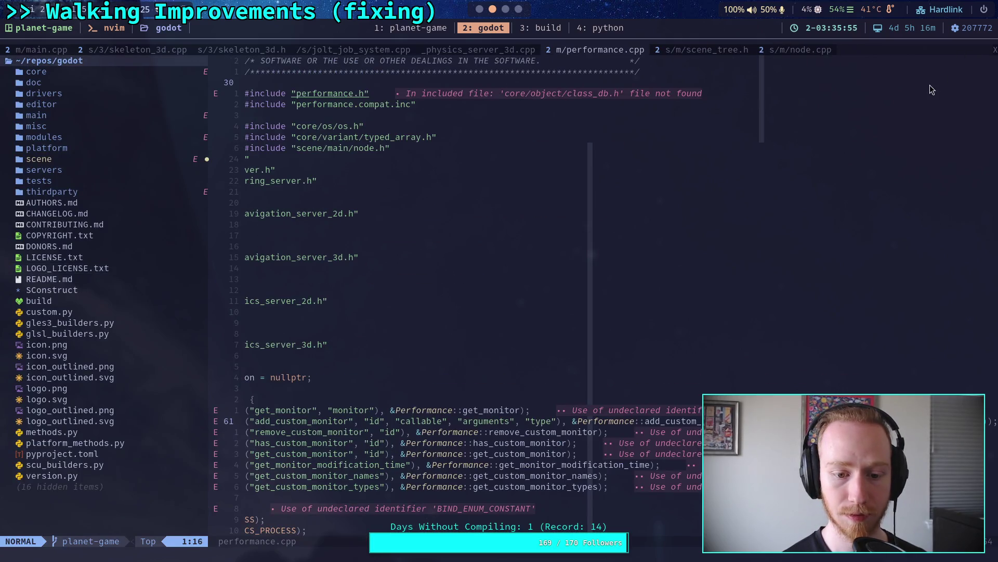
left_click(994, 51)
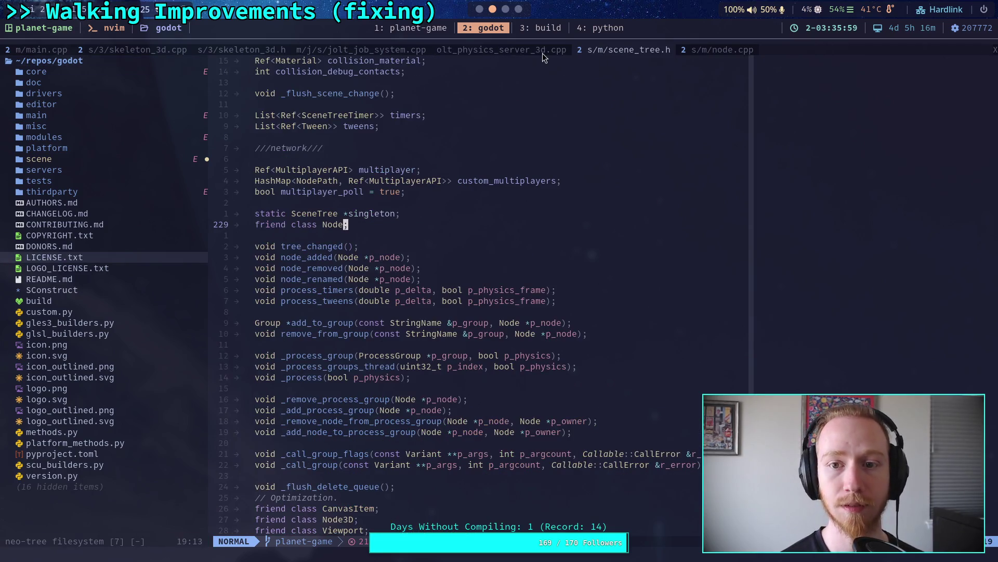
left_click(515, 51)
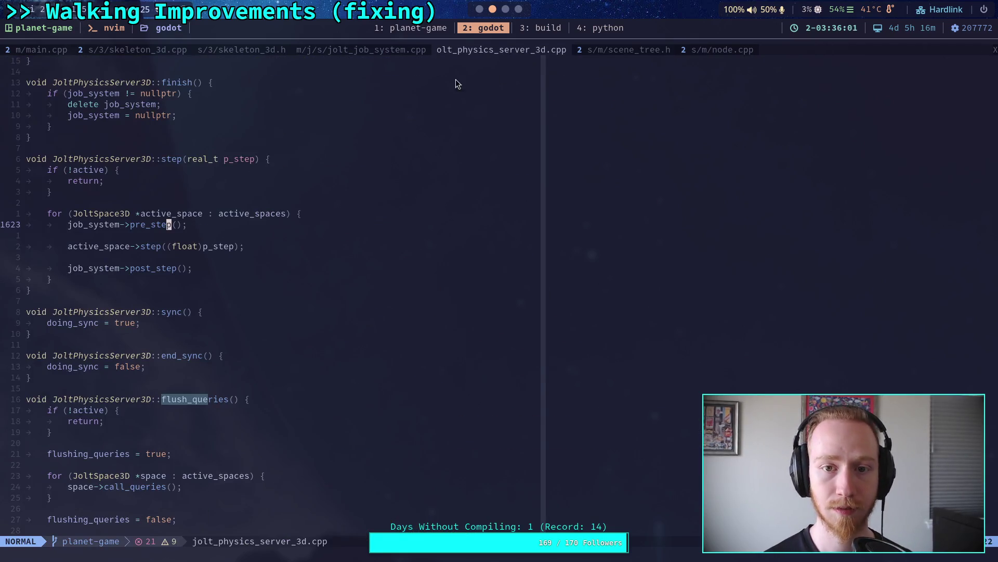
left_click(386, 50)
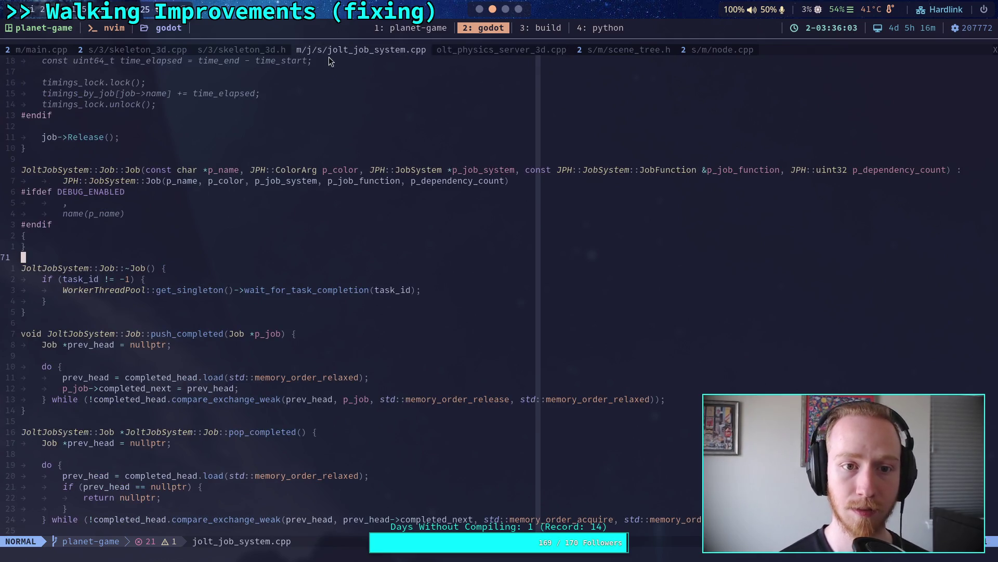
left_click(513, 51)
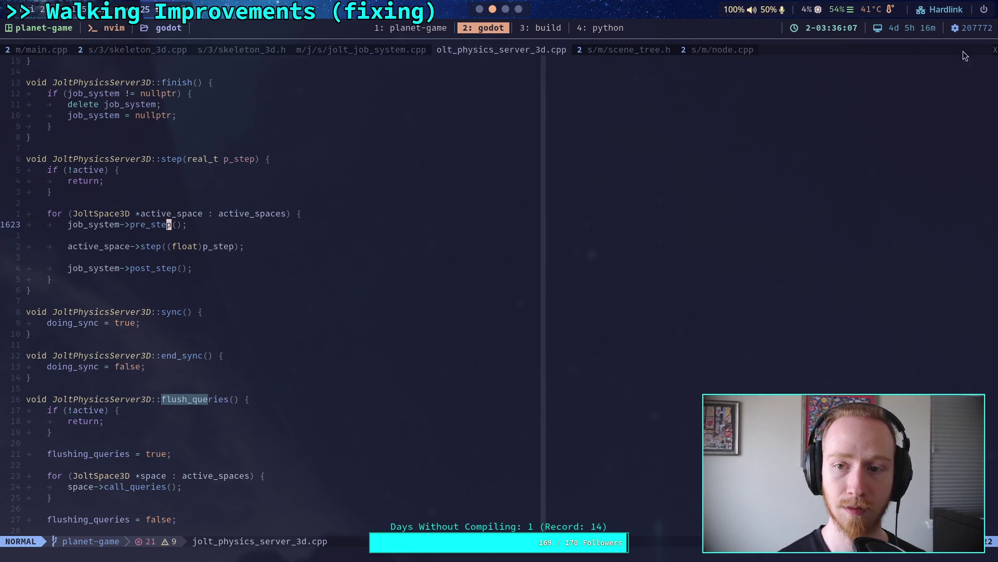
Close the jolt_physics_server_3d.cpp, scene_tree.h and node.cpp buffers, returning to jolt_job_system.cpp.
left_click(994, 51)
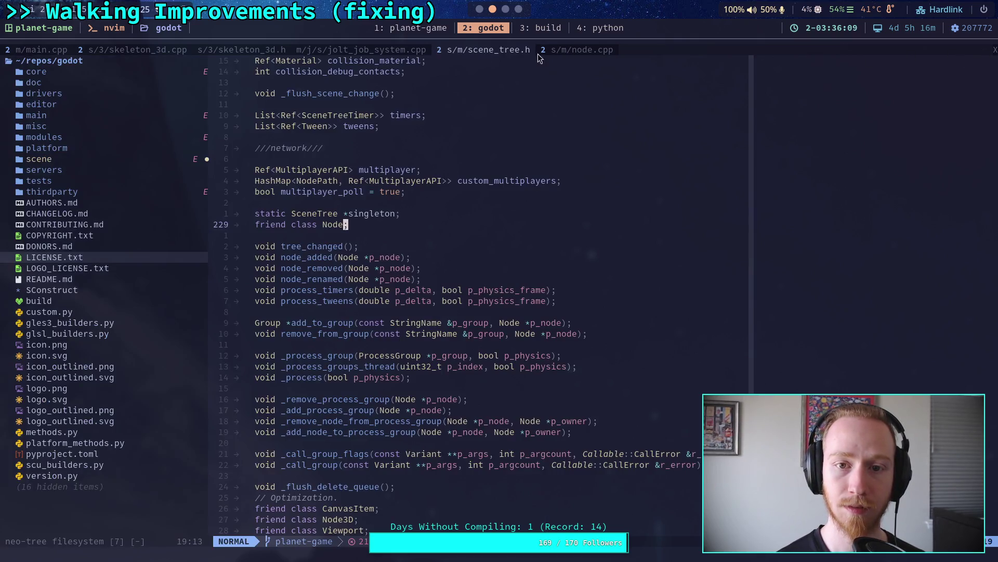
left_click(995, 52)
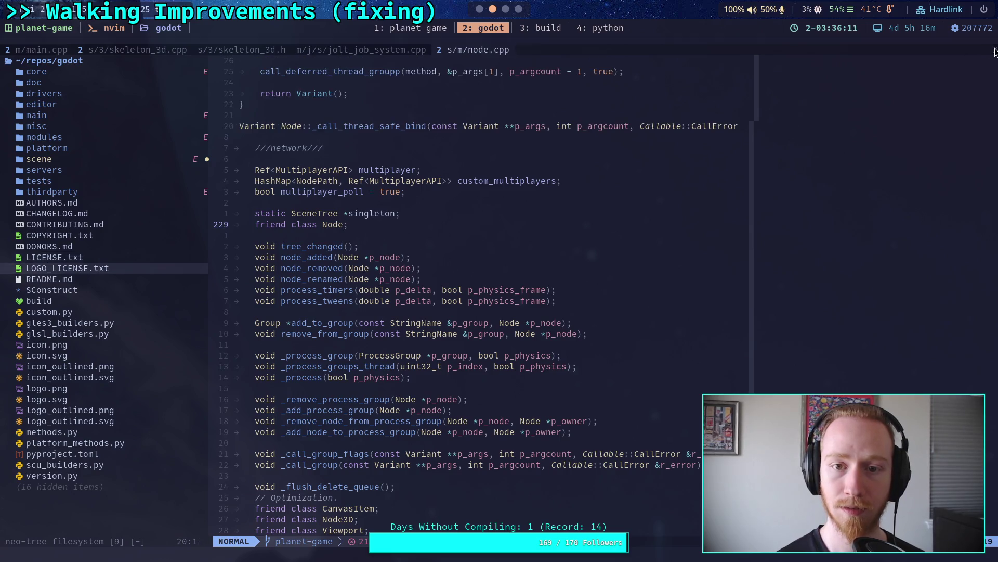
left_click(994, 52)
left_click(445, 185)
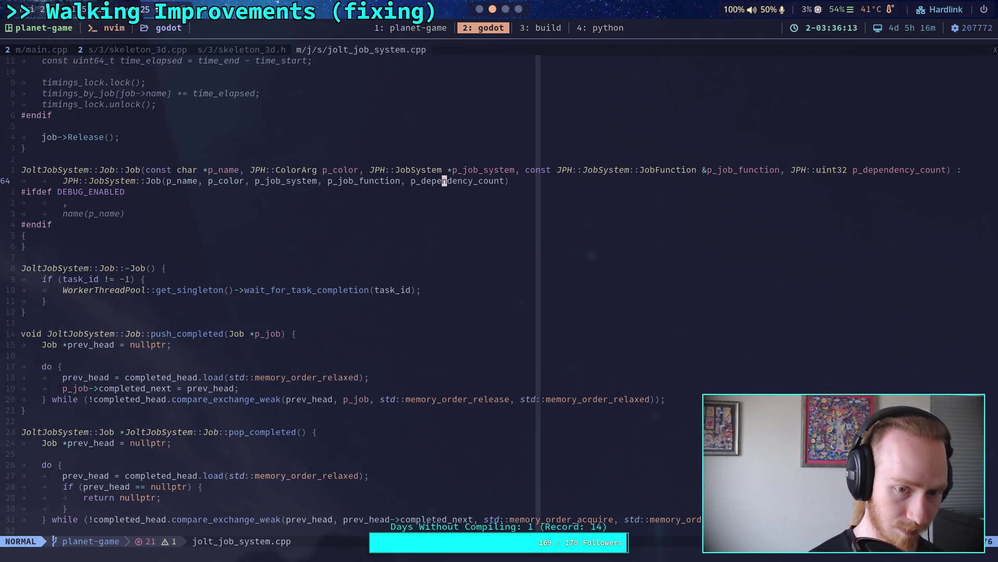
key("space")
Search the file finder for 'PhysicsS' and open Jolt's thirdparty PhysicsSystem.h.
key("f")
key("f")
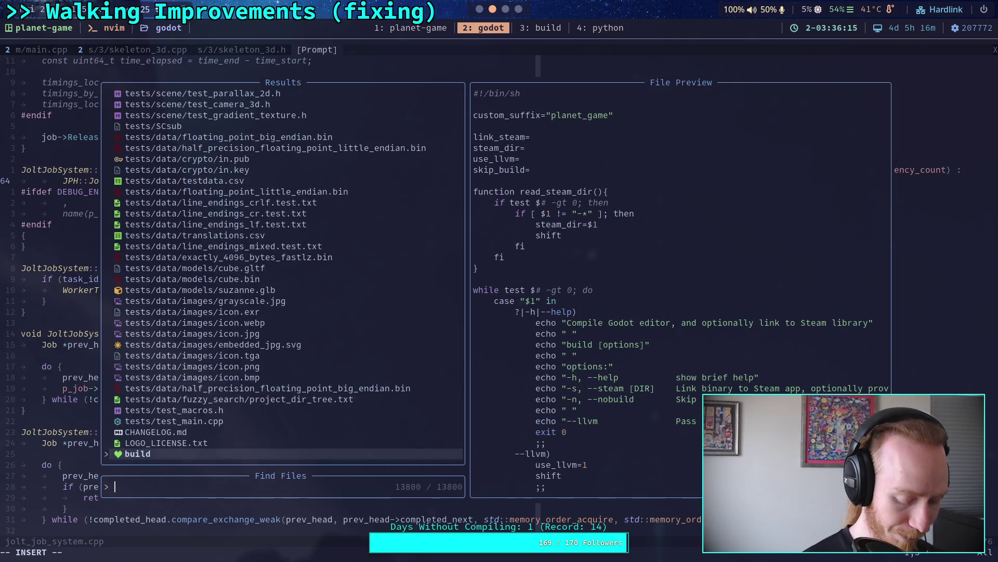
type("Physics")
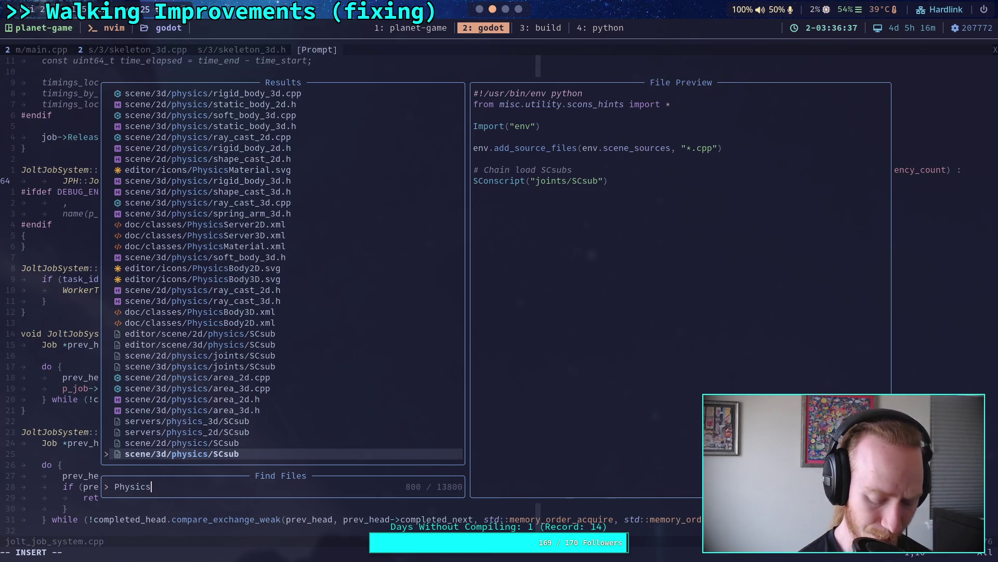
type("Ser")
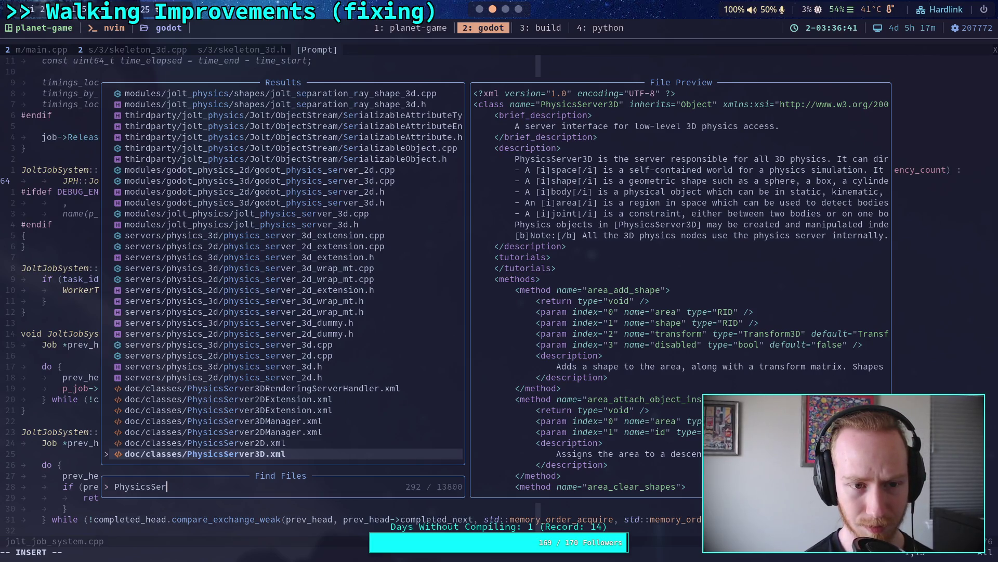
key("BackSpace")
key("BackSpace")
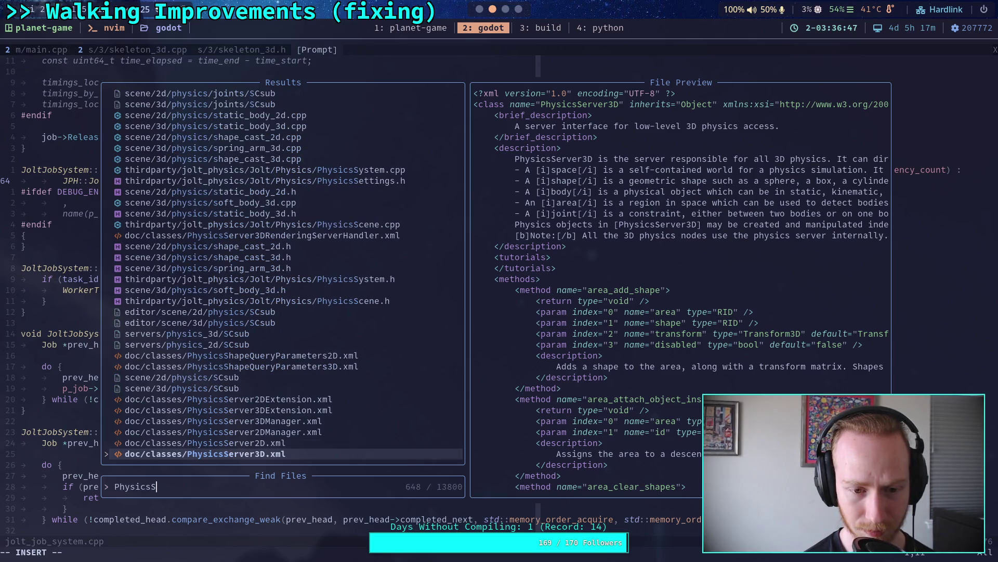
key("Up")
key("Up")
key("Up")
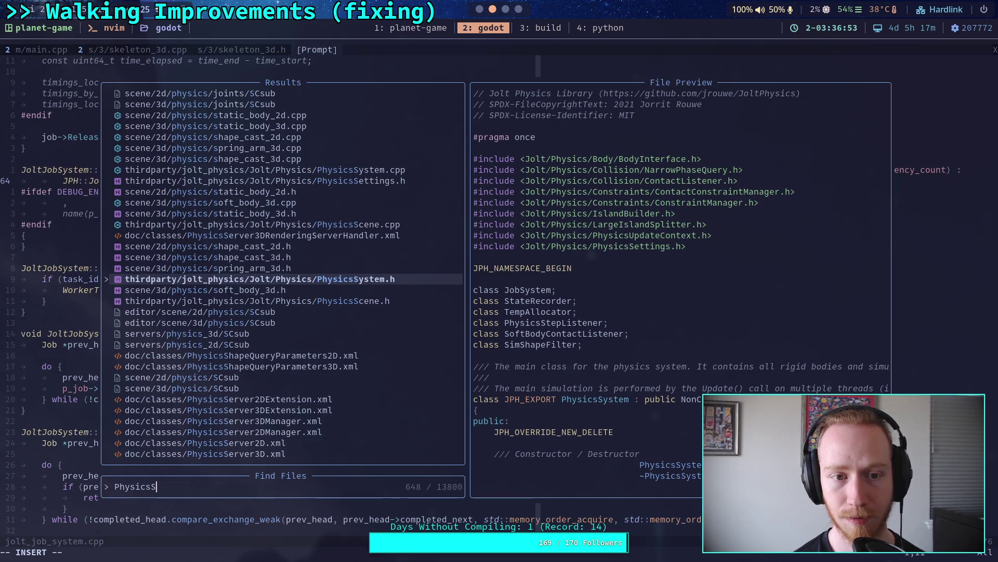
key("Return")
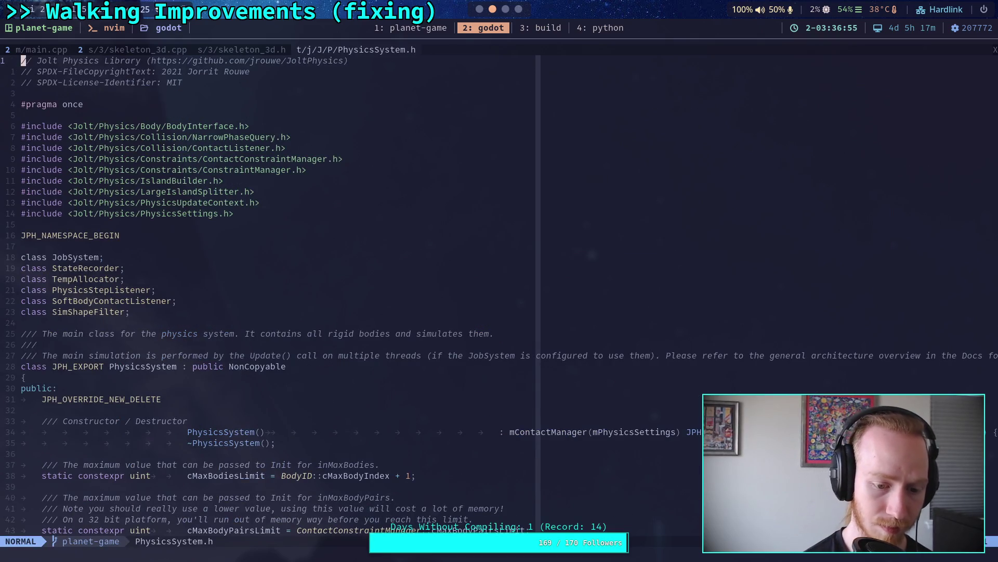
Page through PhysicsSystem.h, then expand thirdparty and jolt_physics in the Neo-tree file tree.
key("ctrl+f")
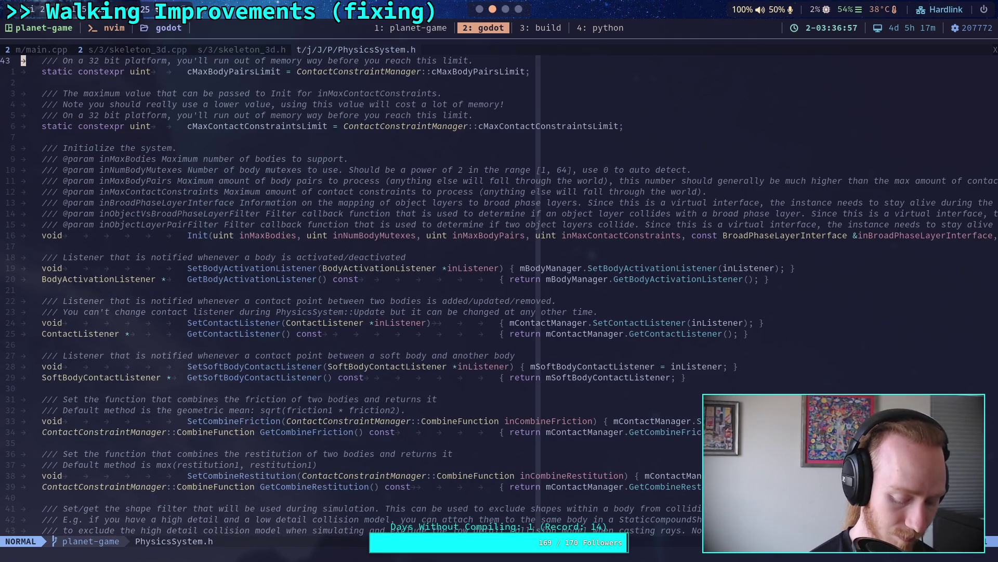
key("space")
key("f")
key("f")
key("Escape")
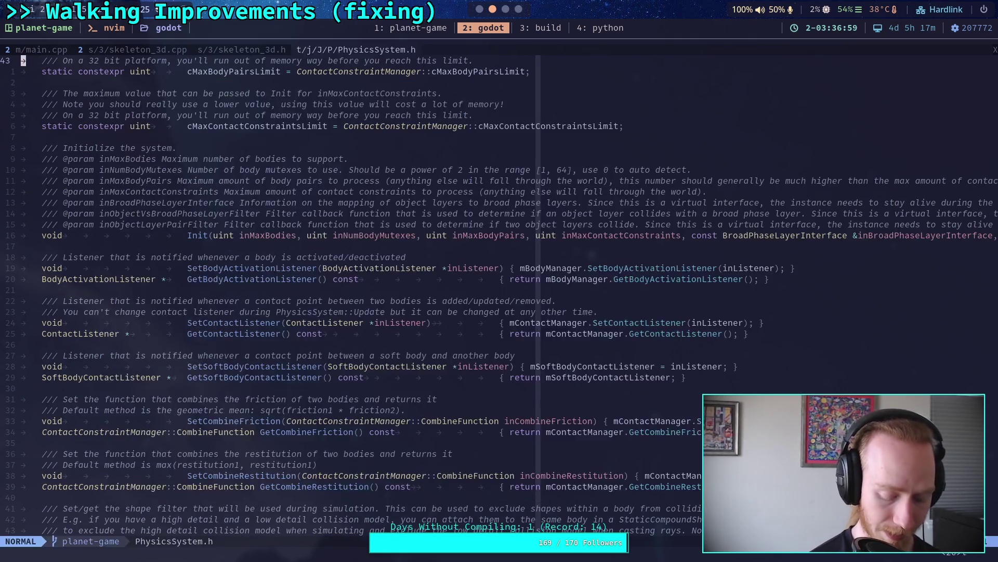
key("space")
key("e")
key("j")
key("j")
key("j")
key("j")
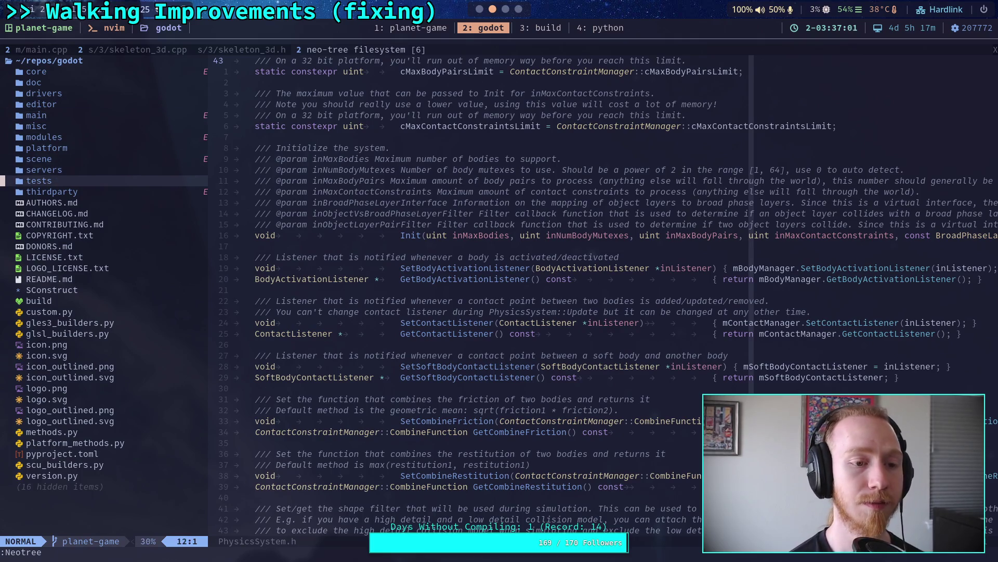
key("j")
key("Return")
Expand the Jolt/Physics folders and open PhysicsSystem.cpp from the tree.
key("j")
key("j")
key("j")
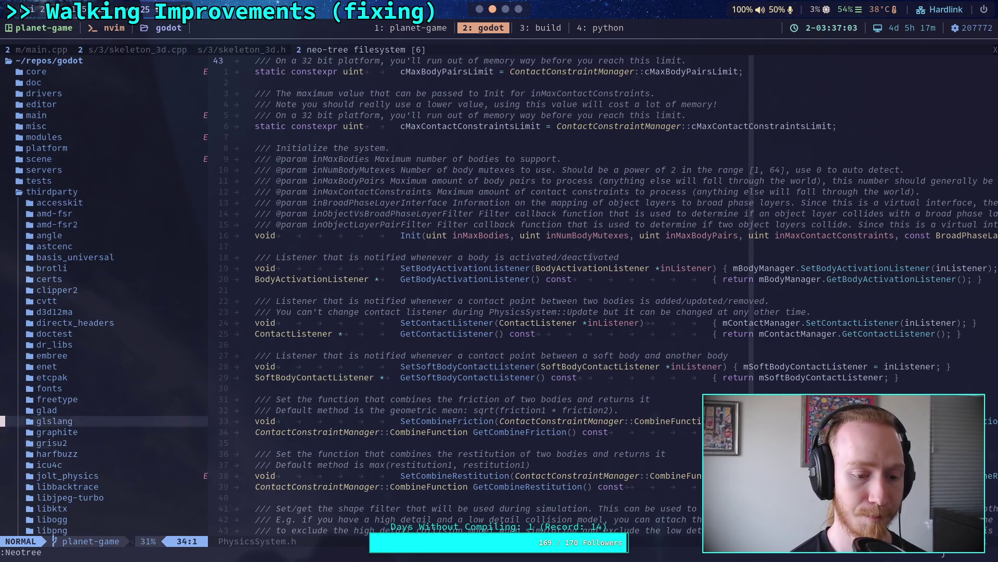
key("k")
key("k")
key("k")
key("k")
key("Return")
key("j")
key("j")
key("j")
key("j")
key("j")
key("k")
key("k")
key("k")
key("Return")
key("j")
key("j")
key("j")
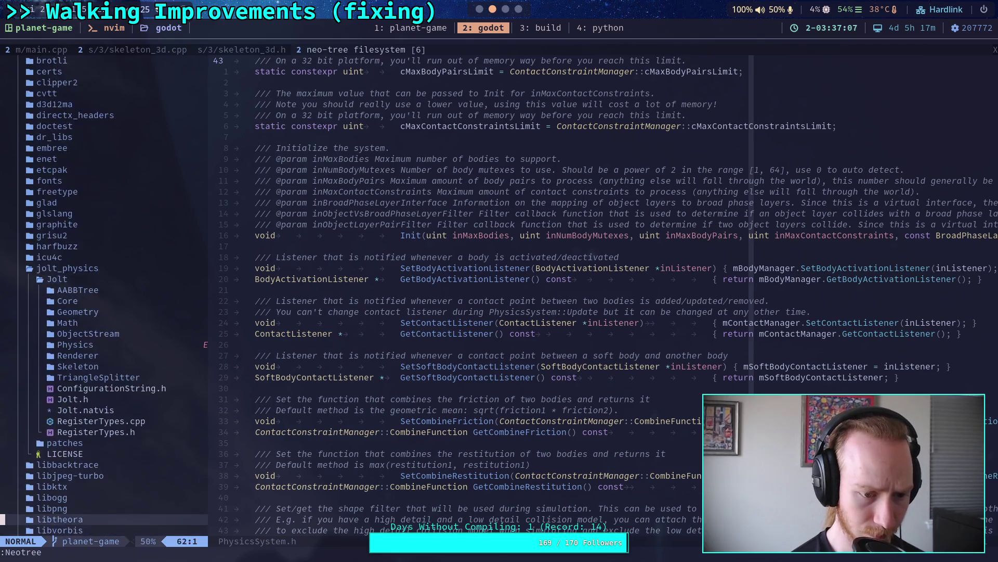
key("k")
key("k")
key("k")
key("k")
key("k")
key("k")
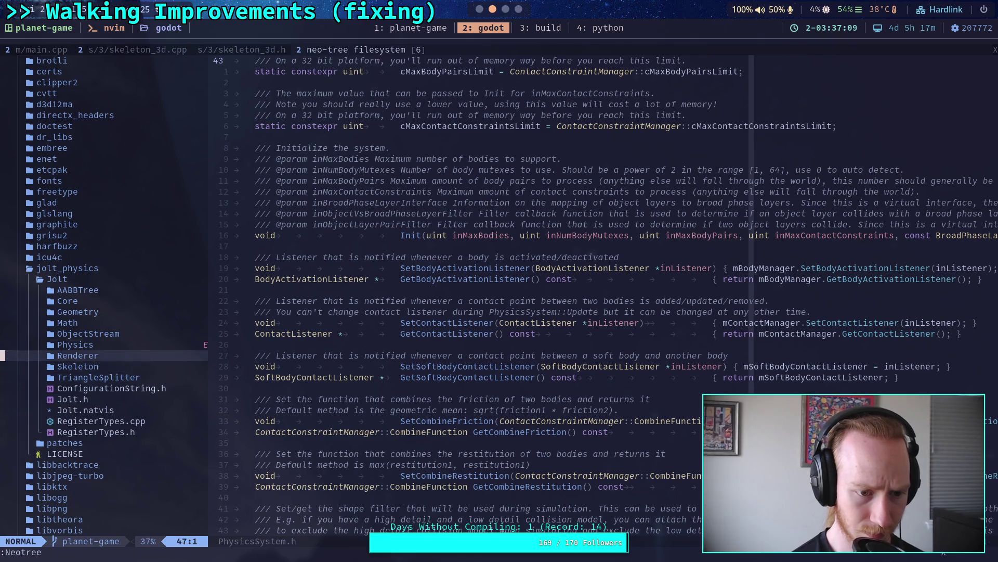
key("Return")
key("j")
key("j")
key("j")
key("j")
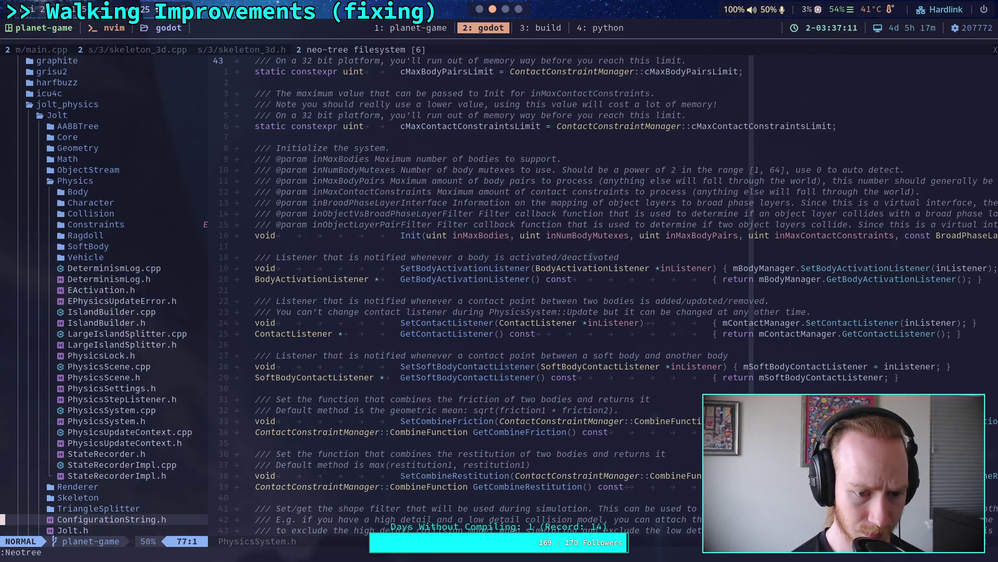
left_click(130, 432)
key("k")
key("k")
key("k")
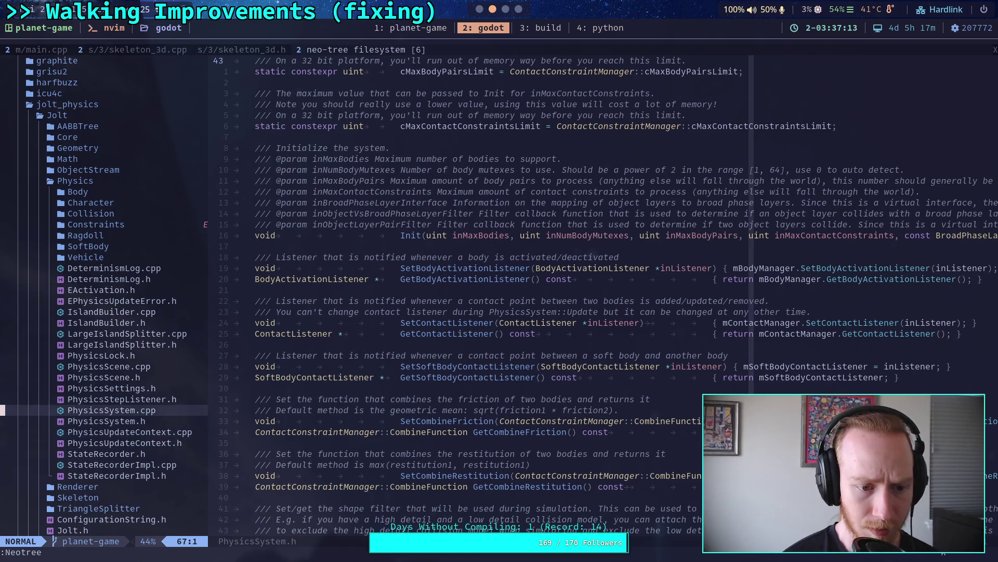
key("j")
key("j")
key("j")
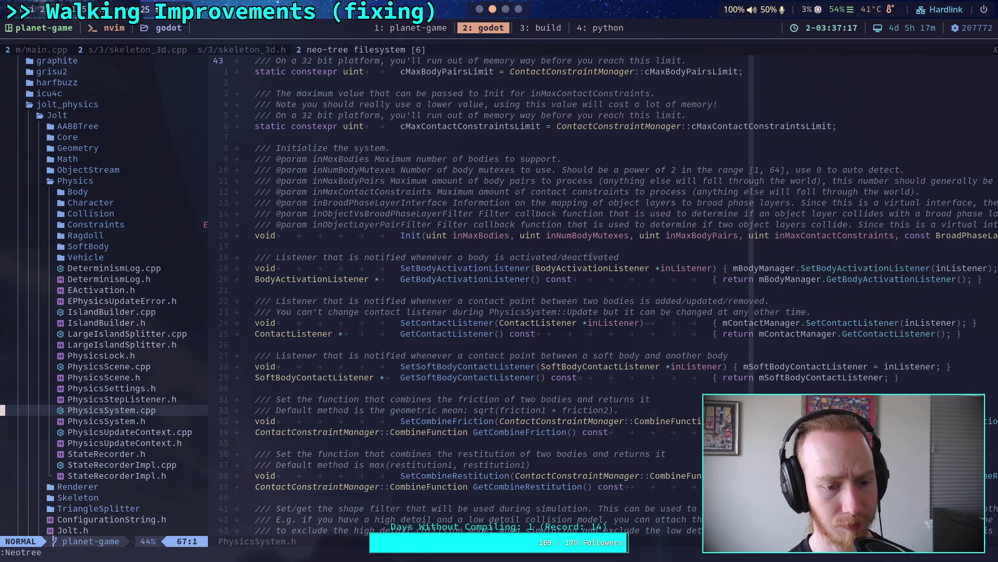
key("Return")
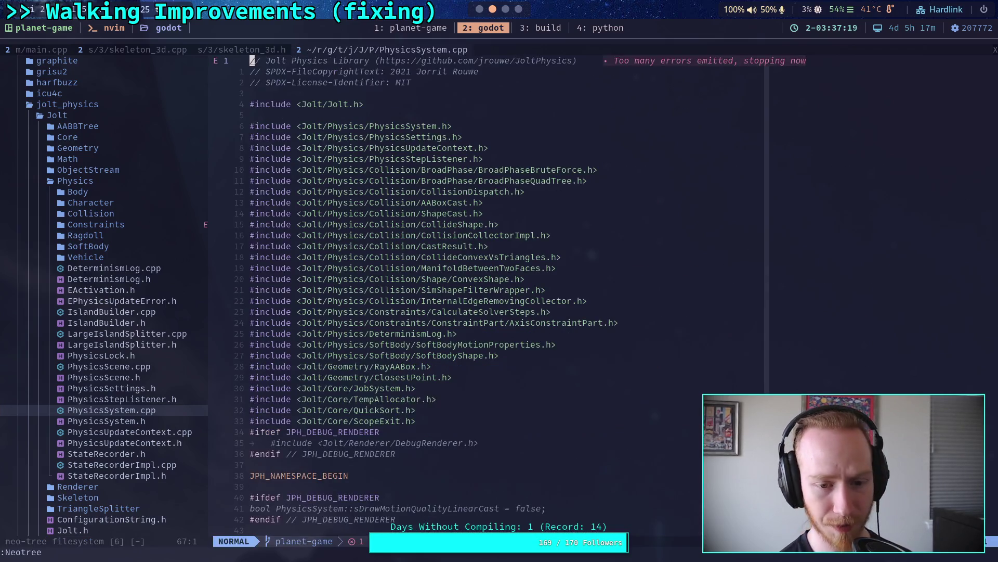
Page through Update's job setup down to the gravity and velocity-constraint jobs, closing the file tree.
key("z")
key("t")
key("ctrl+f")
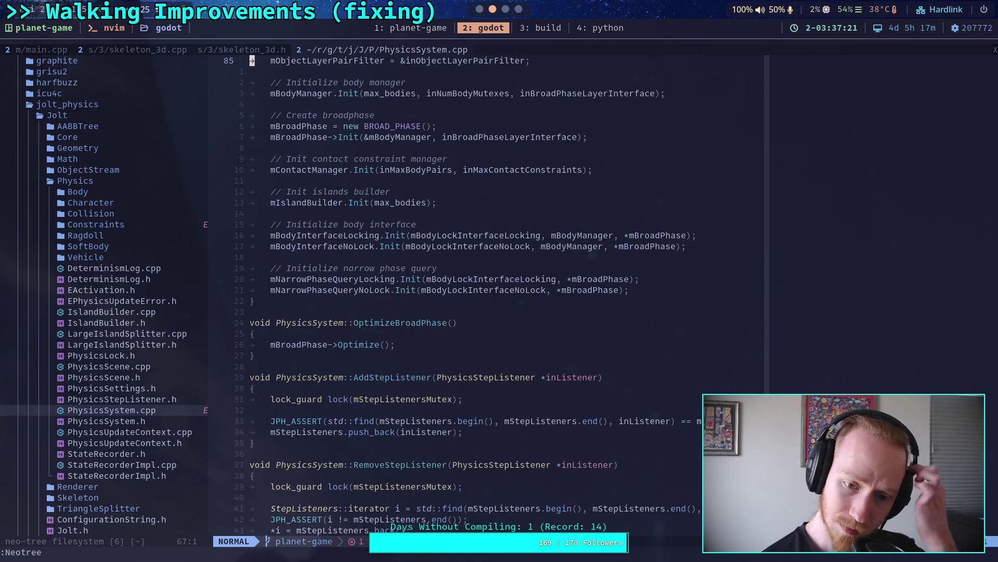
key("ctrl+f")
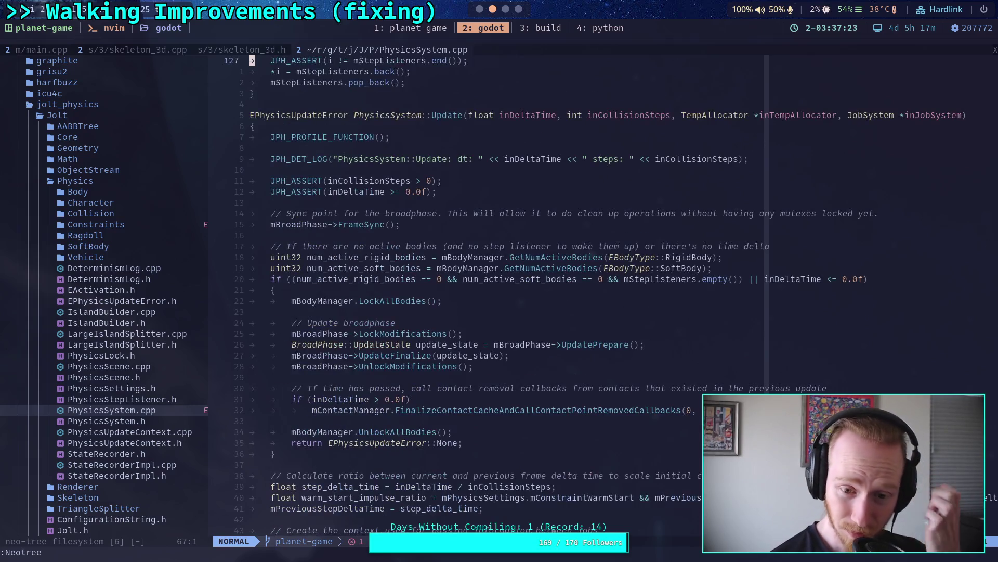
key("ctrl+f")
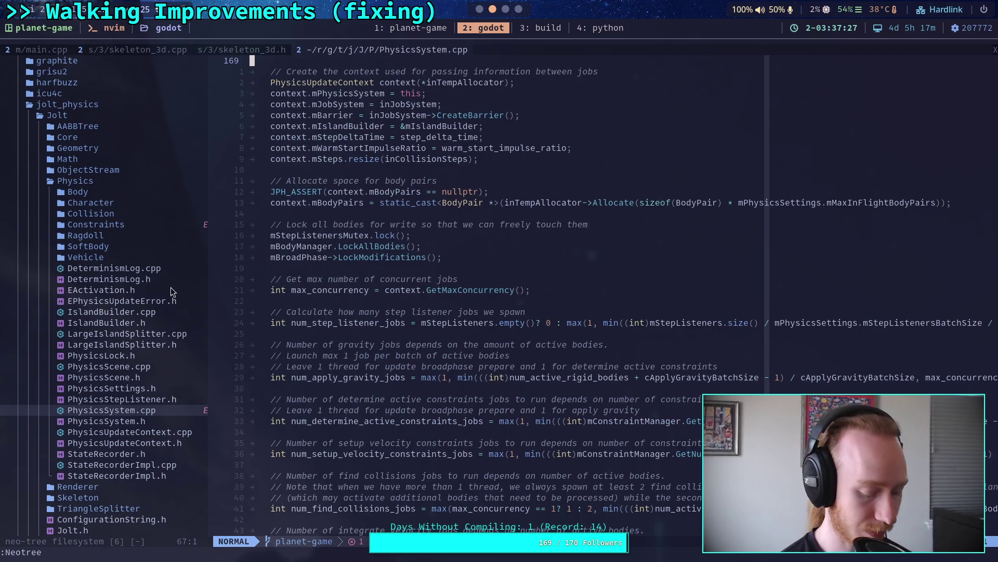
left_click(292, 301)
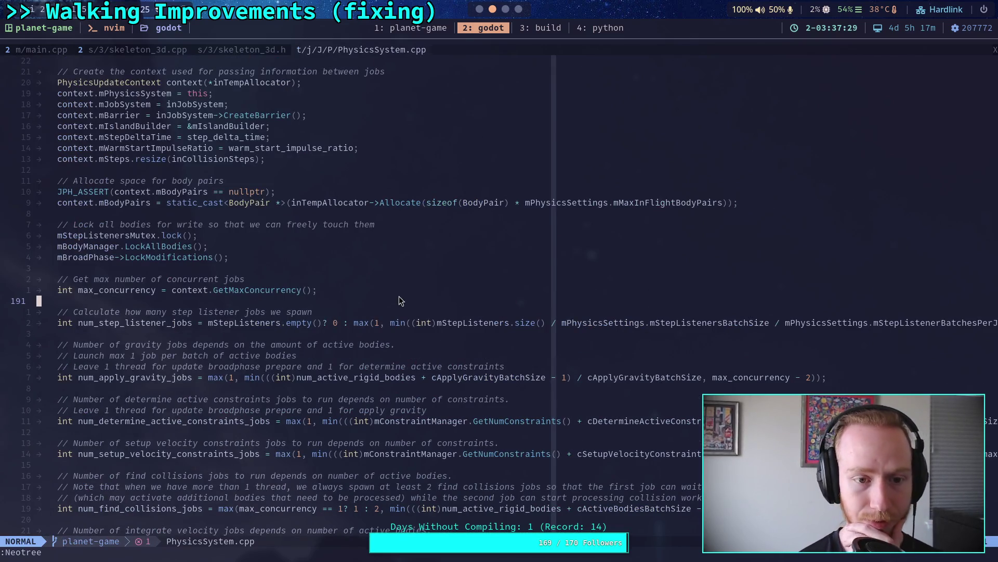
key("ctrl+f")
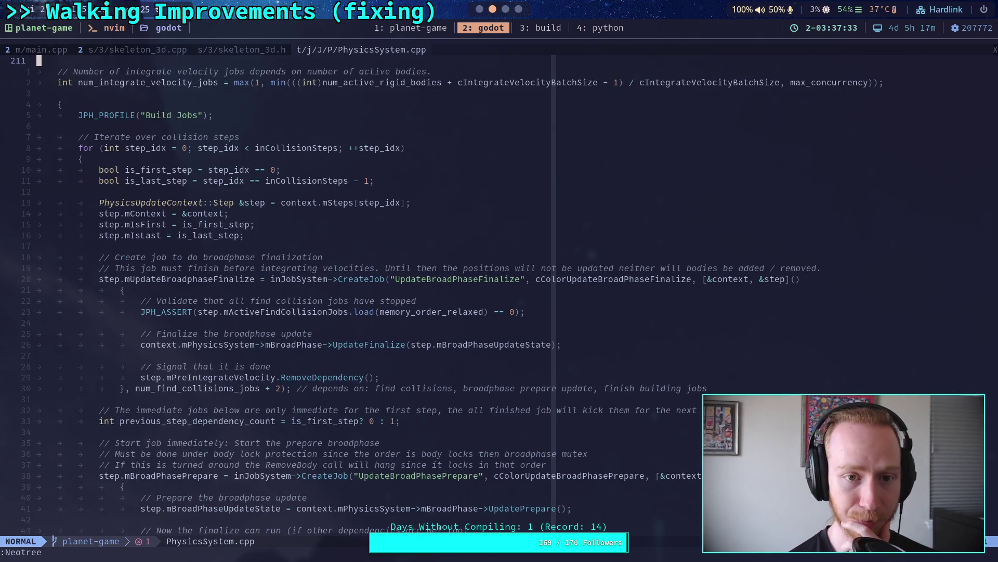
key("ctrl+f")
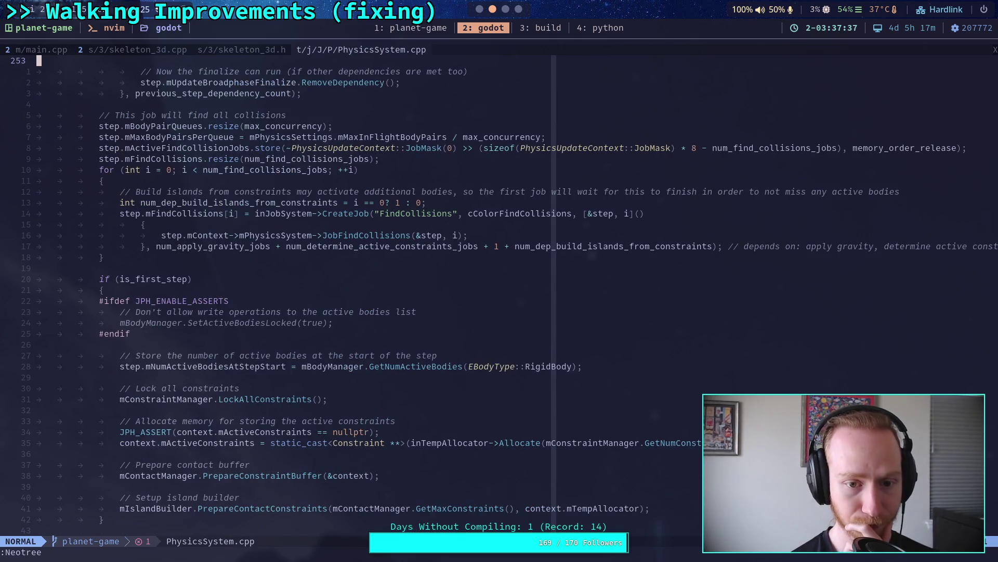
key("ctrl+f")
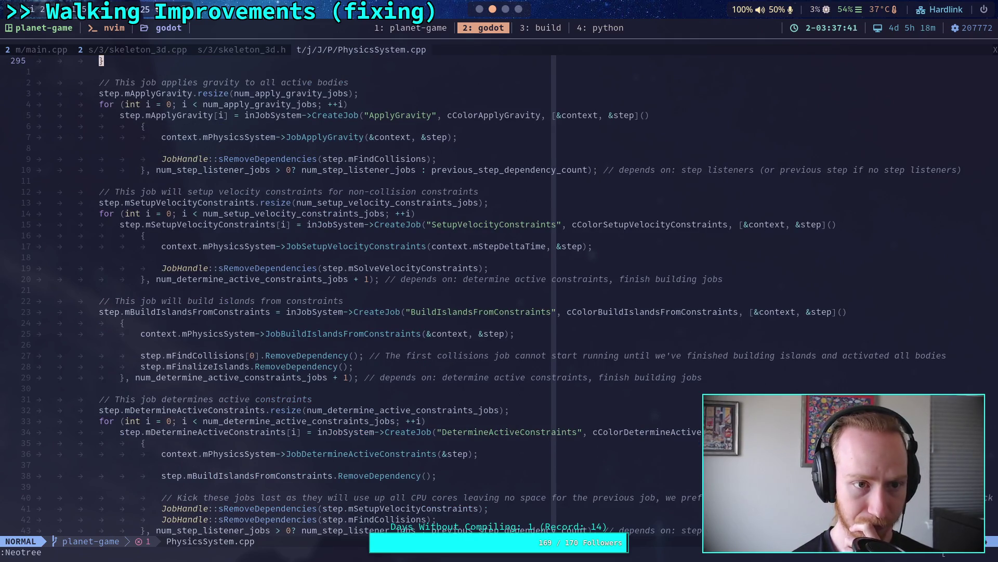
key("0")
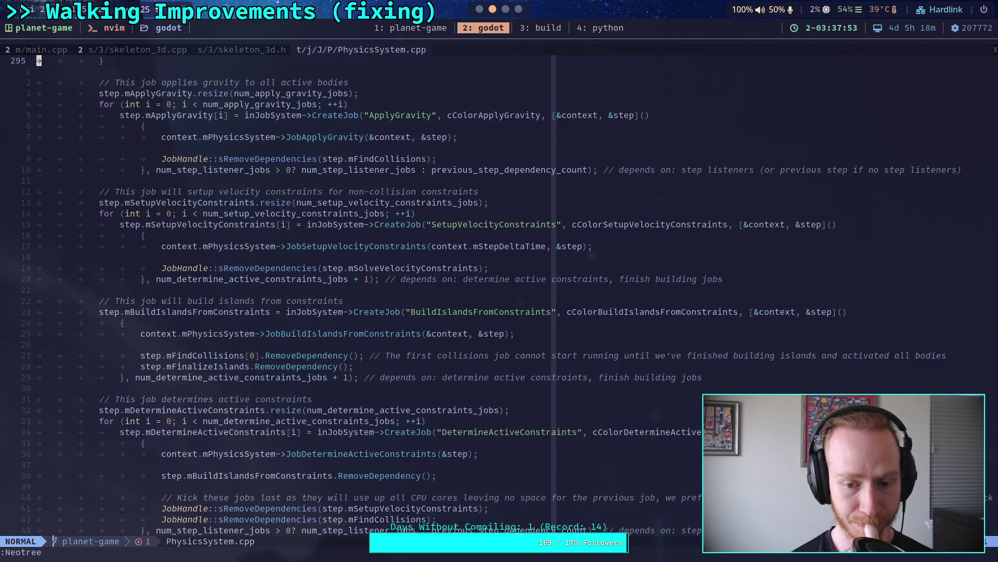
Read the remaining Update jobs to its end, then settle on JobStepListeners and JobDetermineActiveConstraints.
key("ctrl+f")
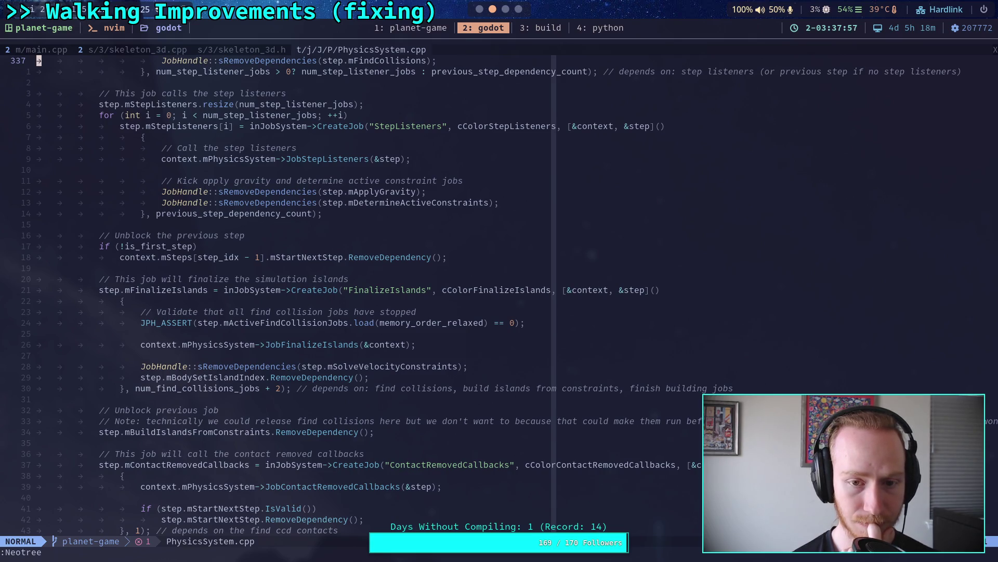
key("ctrl+f")
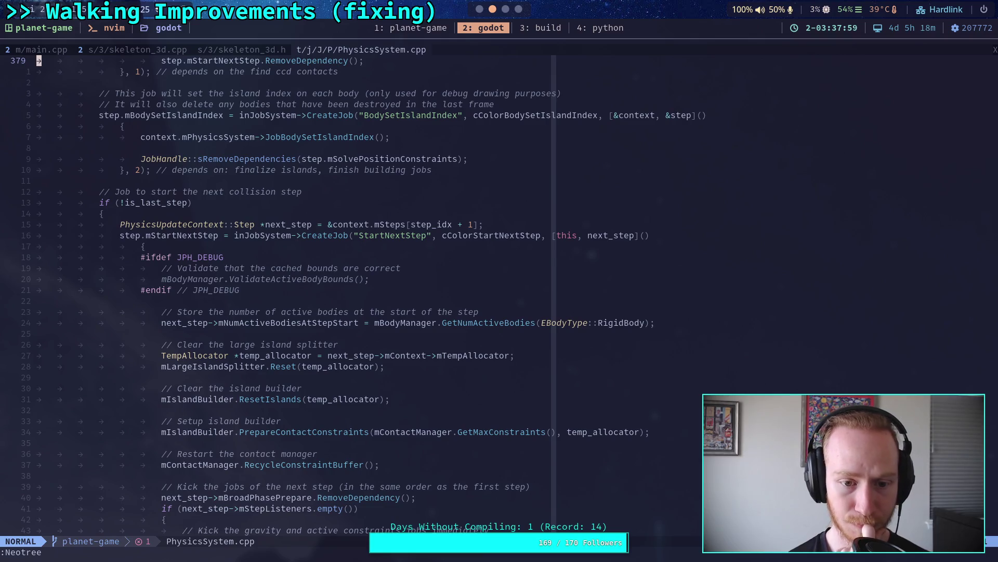
key("ctrl+f")
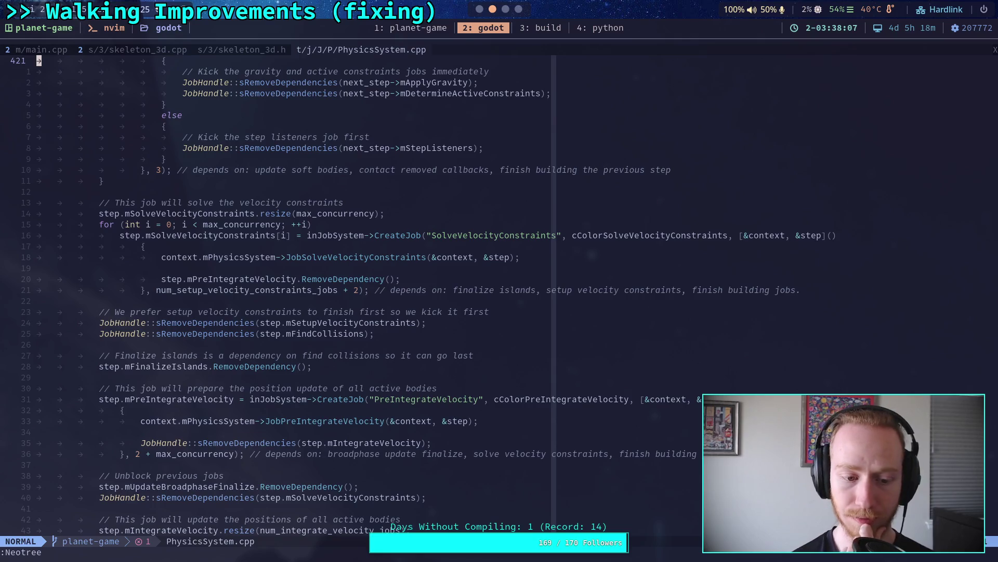
key("ctrl+f")
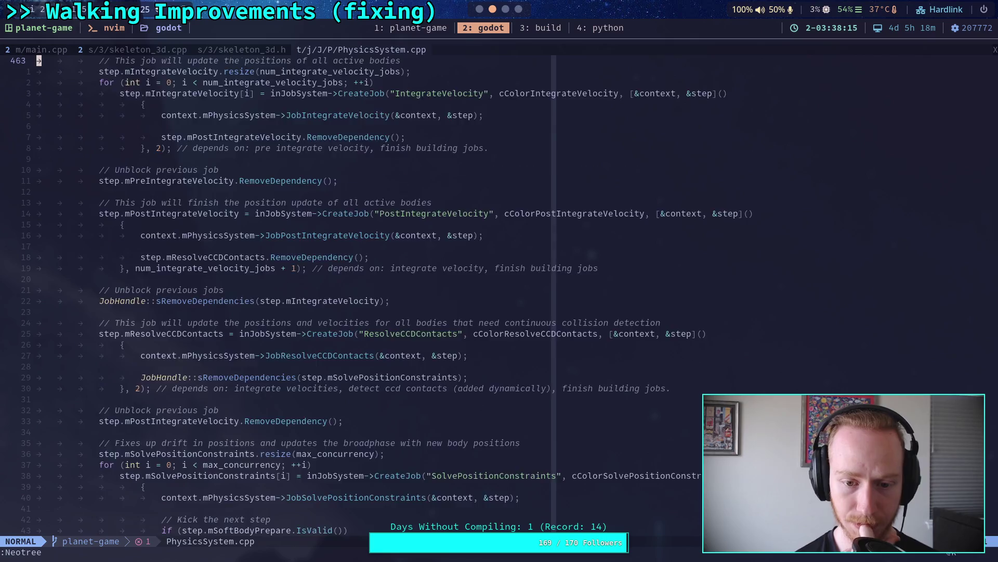
key("ctrl+f")
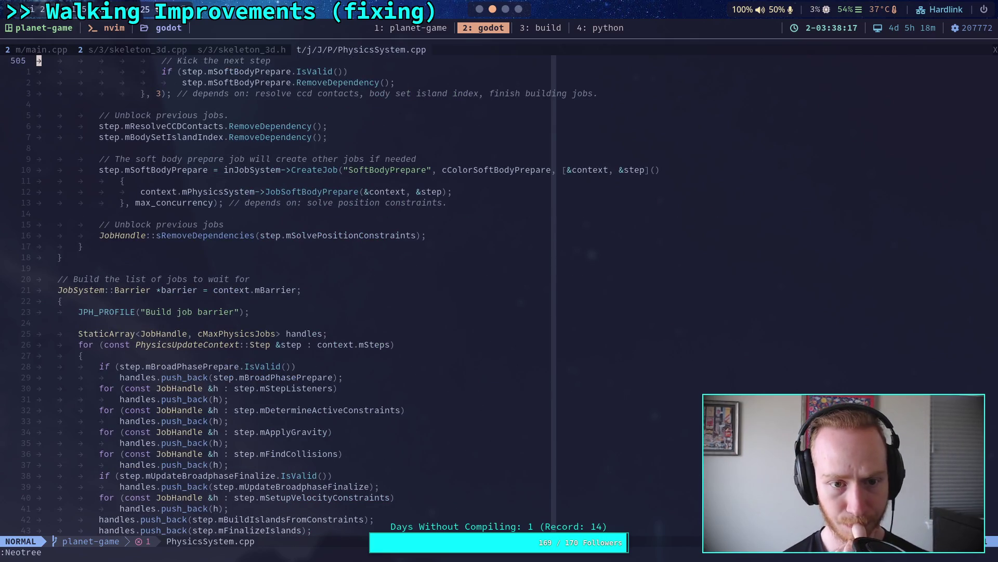
key("ctrl+f")
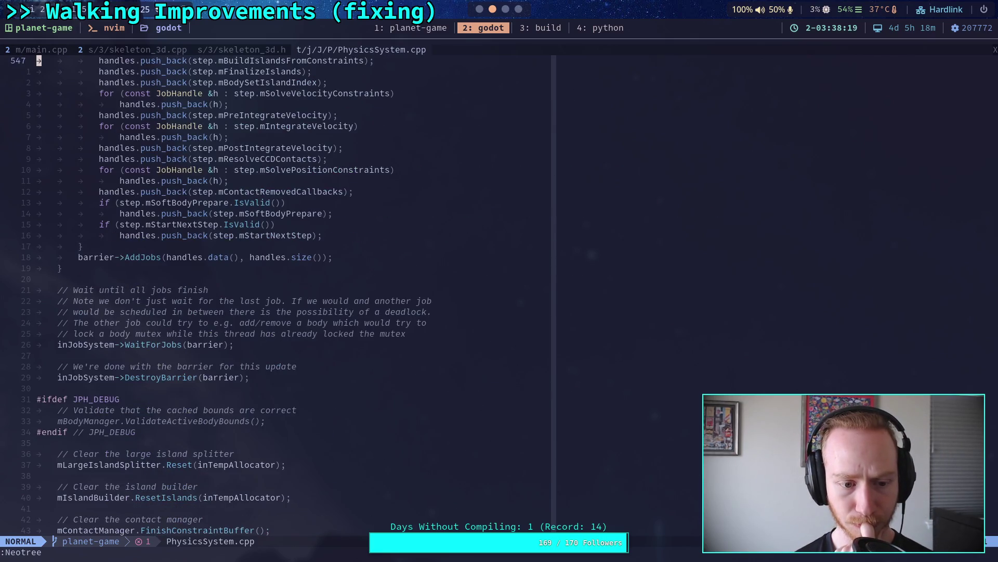
key("ctrl+f")
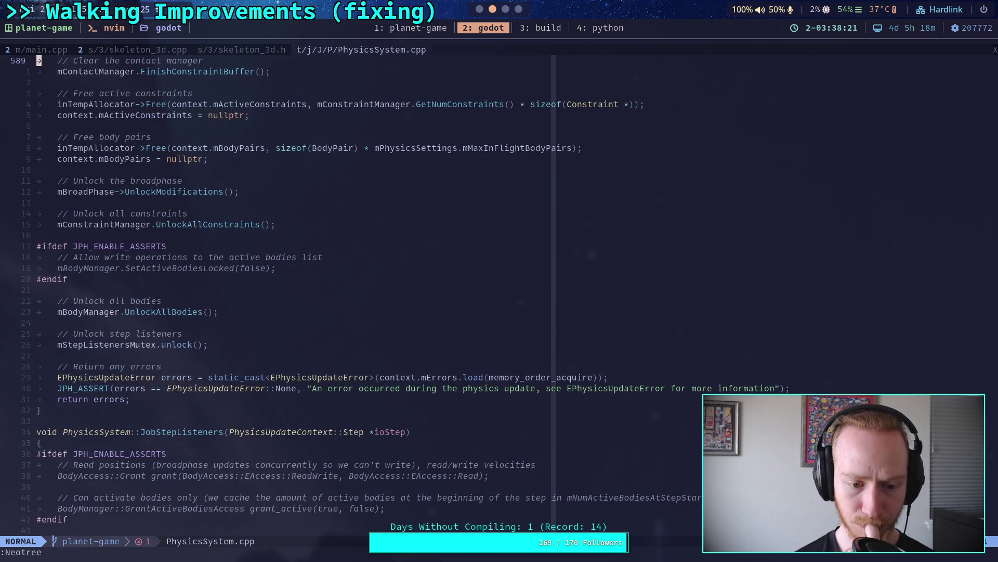
key("ctrl+b")
key("ctrl+b")
key("ctrl+b")
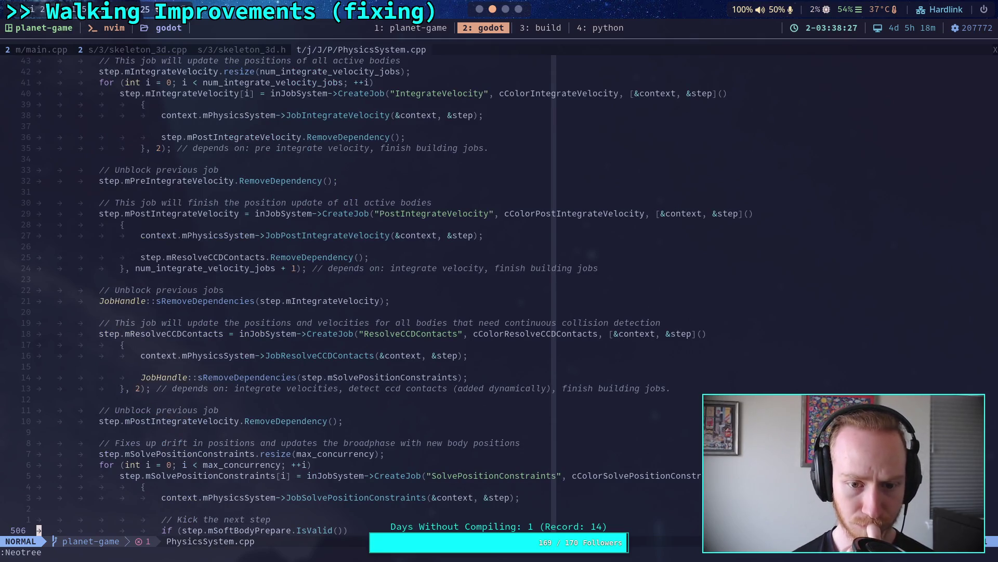
key("ctrl+b")
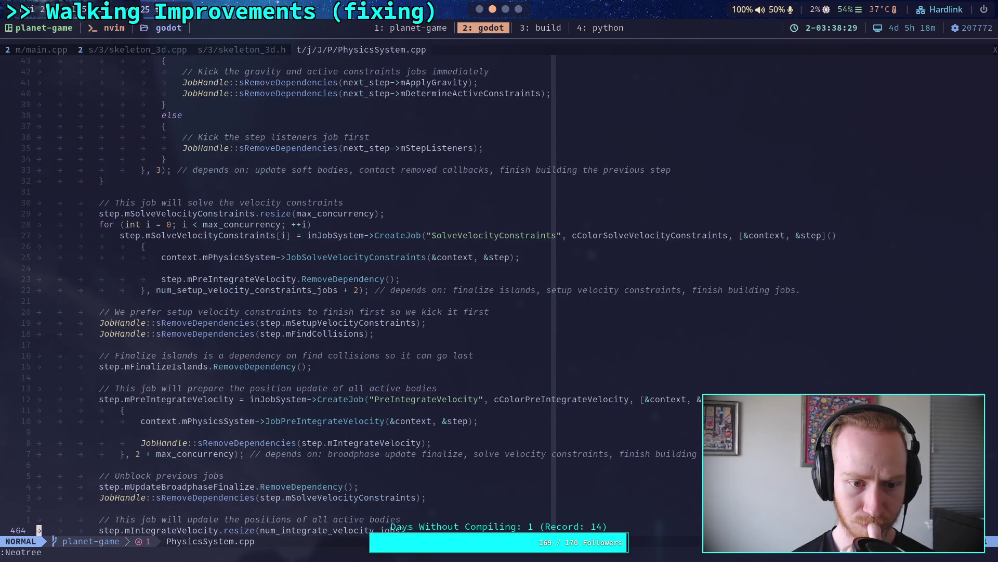
key("ctrl+b")
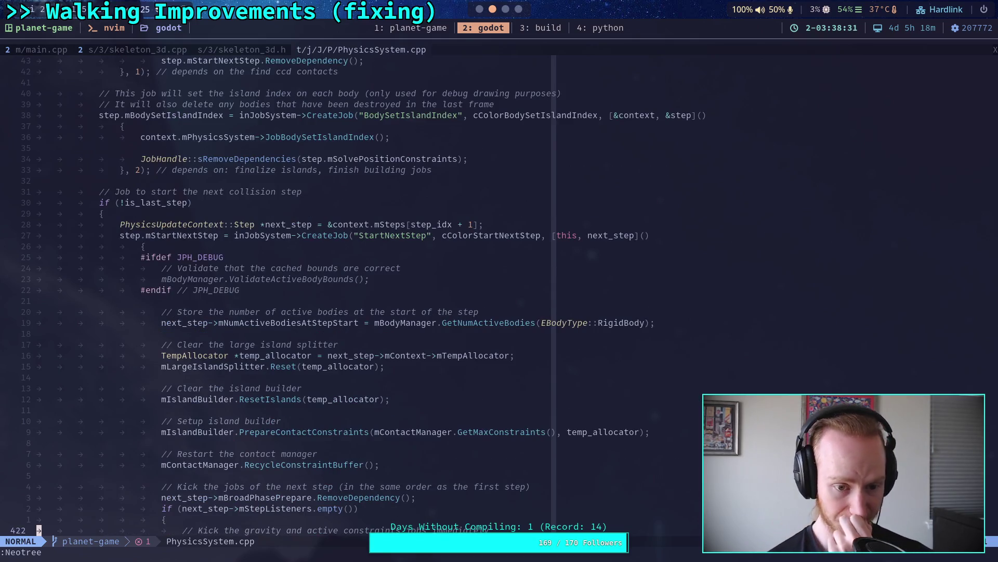
key("ctrl+f")
key("ctrl+f")
key("ctrl+f")
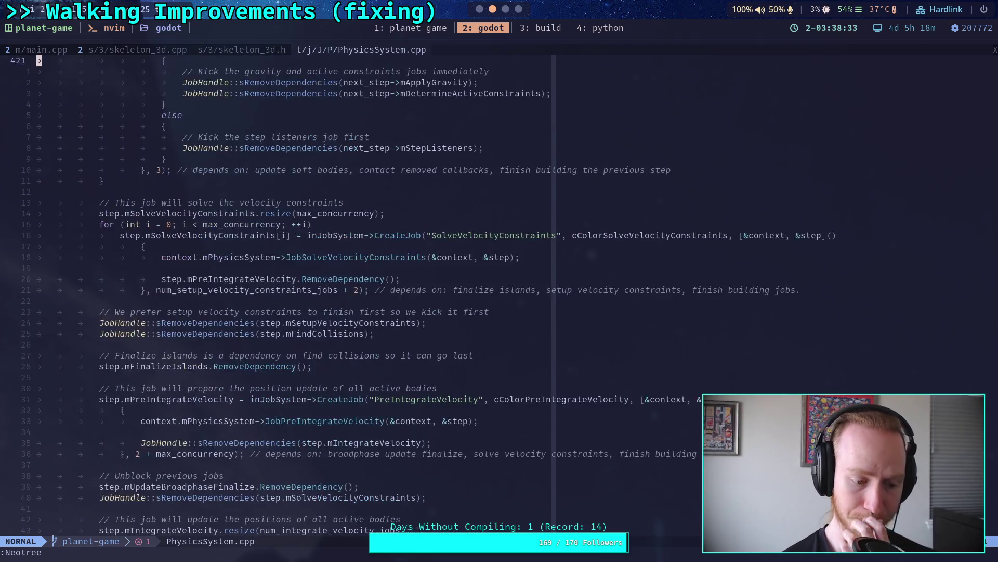
key("ctrl+f")
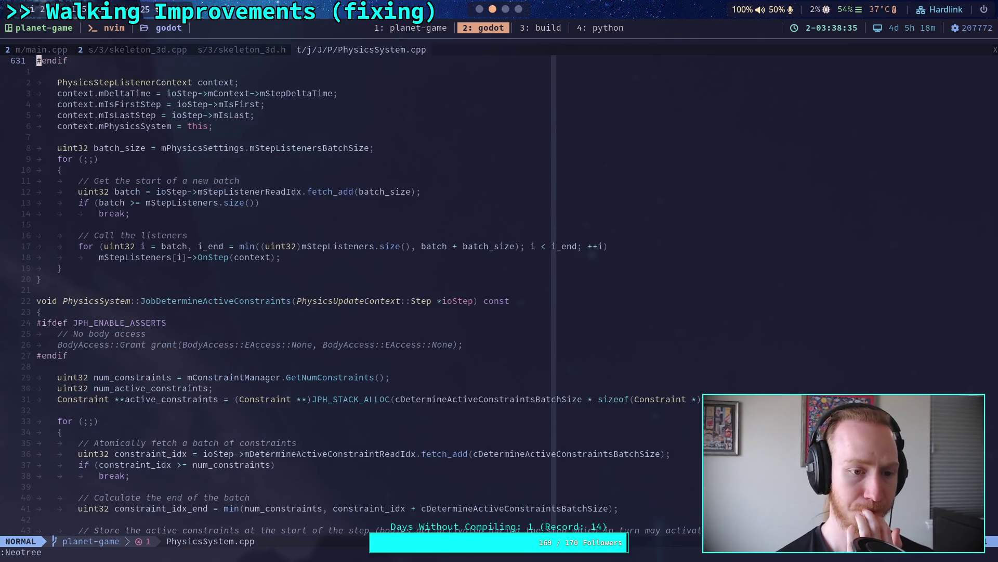
Page from JobApplyGravity through JobFindCollisions toward the collision code, then start a /friction search.
key("ctrl+f")
key("ctrl+b")
key("ctrl+f")
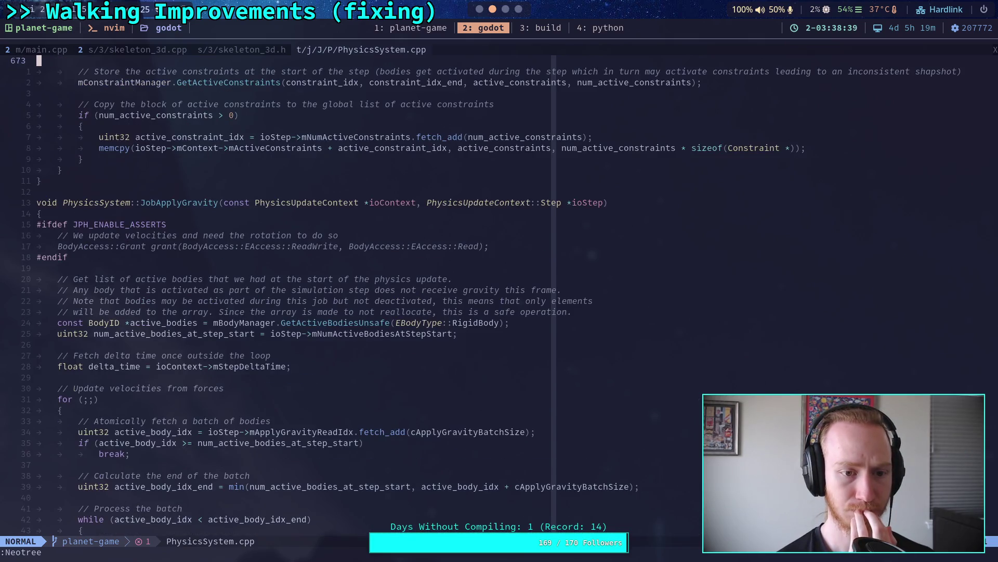
key("ctrl+f")
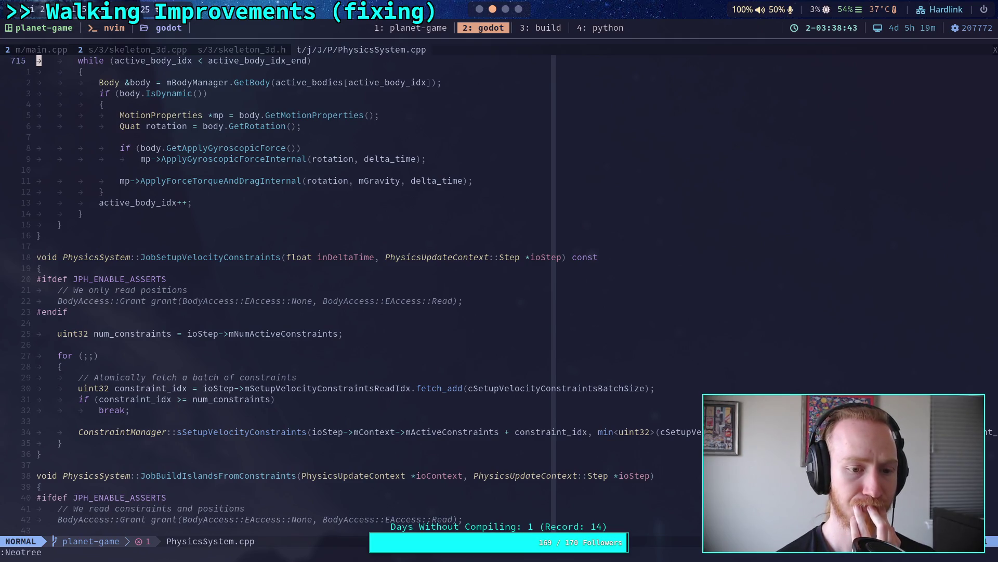
key("ctrl+f")
key("ctrl+f")
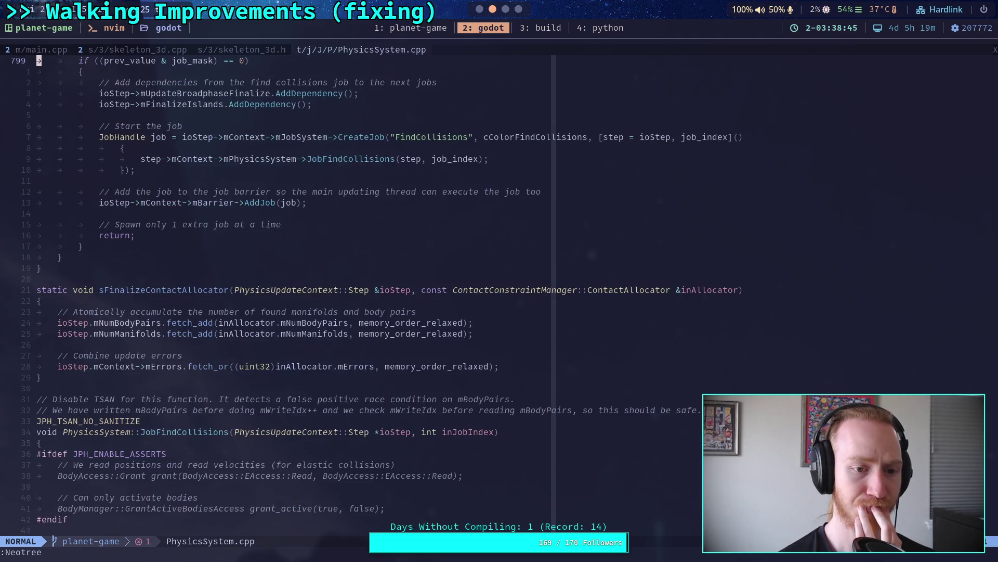
key("ctrl+f")
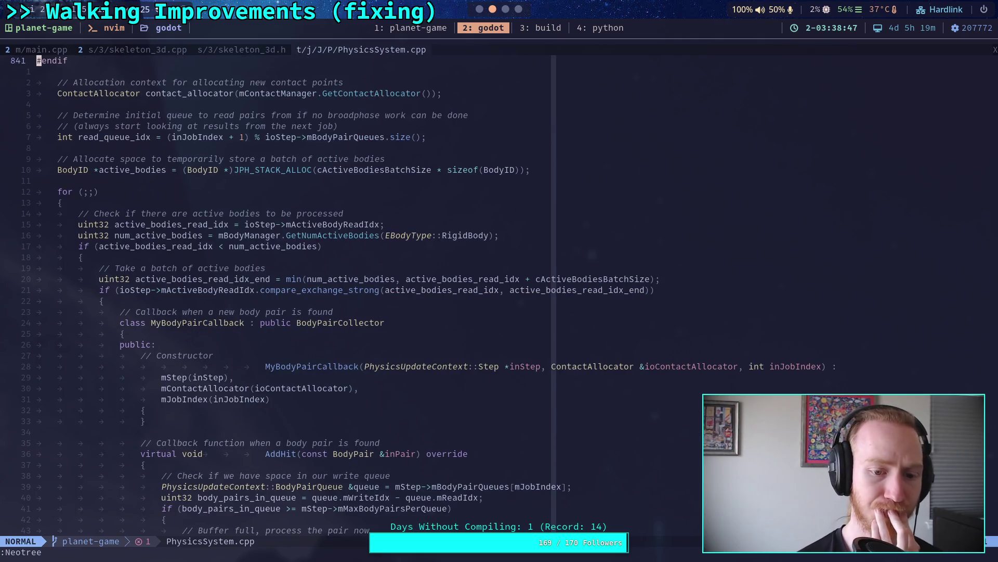
key("ctrl+f")
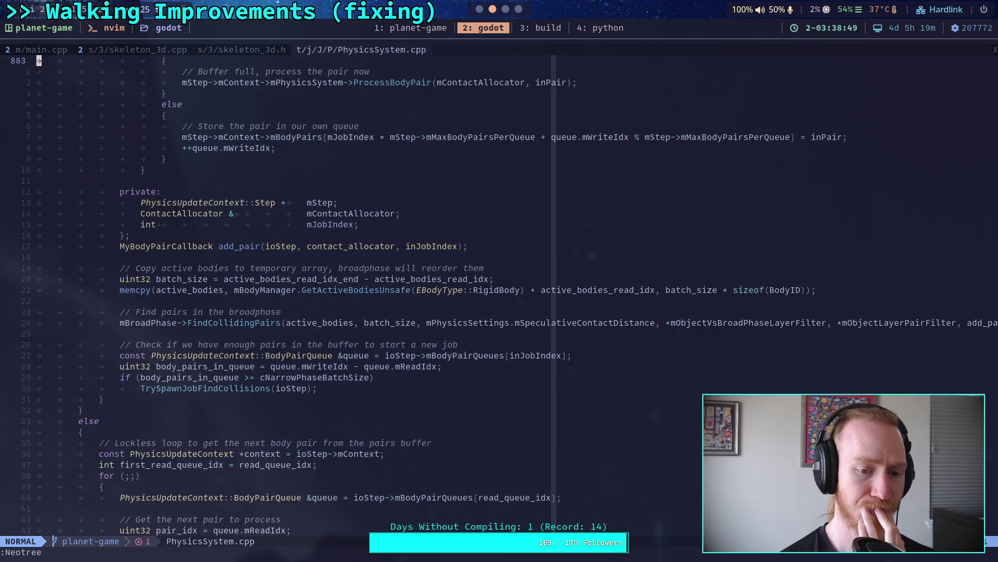
key("ctrl+f")
key("ctrl+f")
key("ctrl+f")
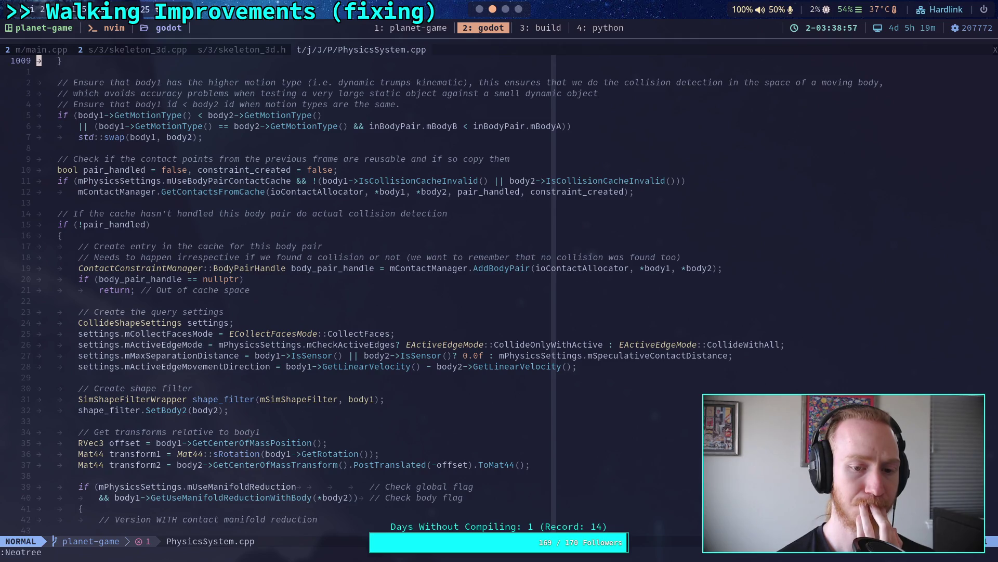
key("ctrl+f")
key("ctrl+f")
key("ctrl+f")
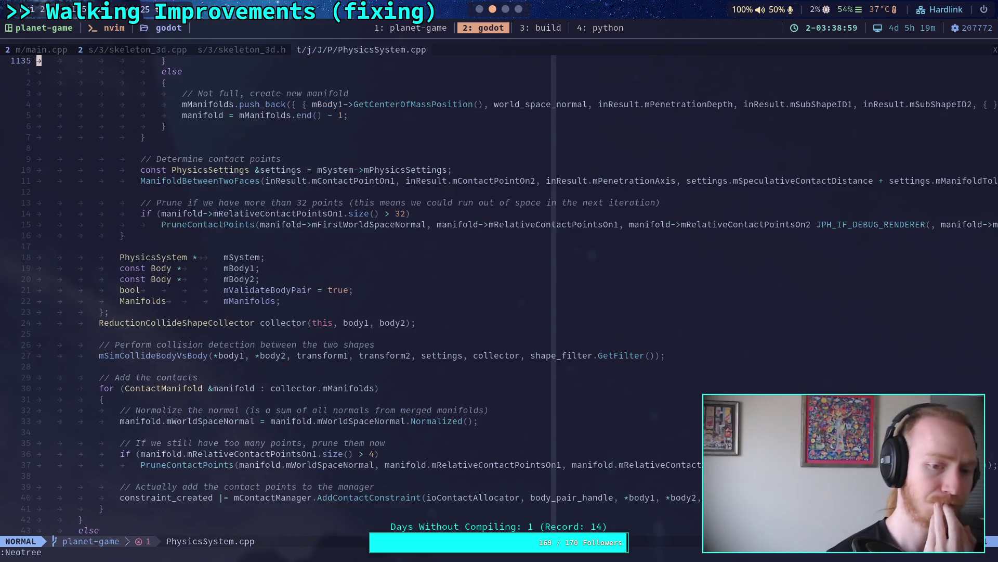
type("/friction")
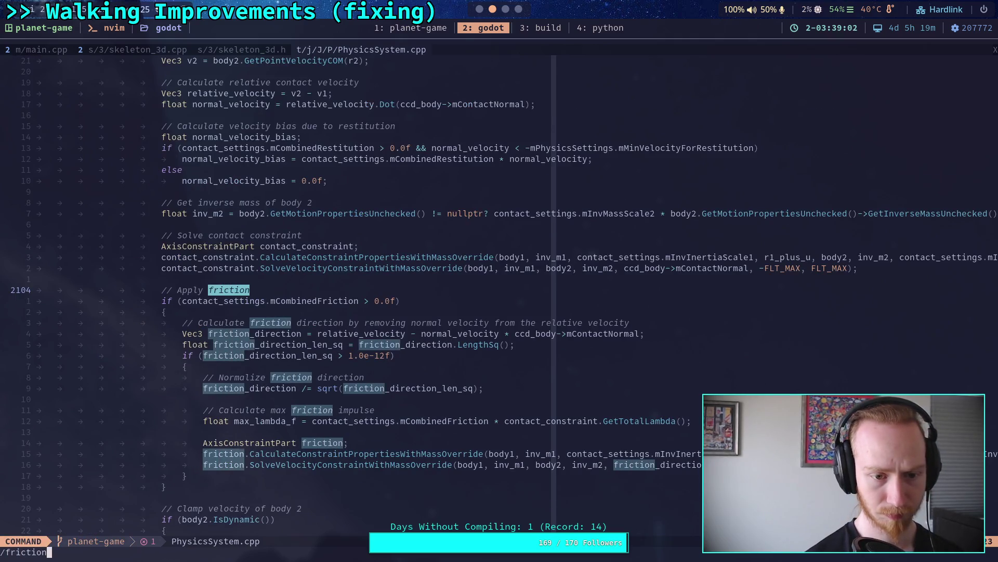
Run the friction search and land on the first match in the Apply friction block.
key("Return")
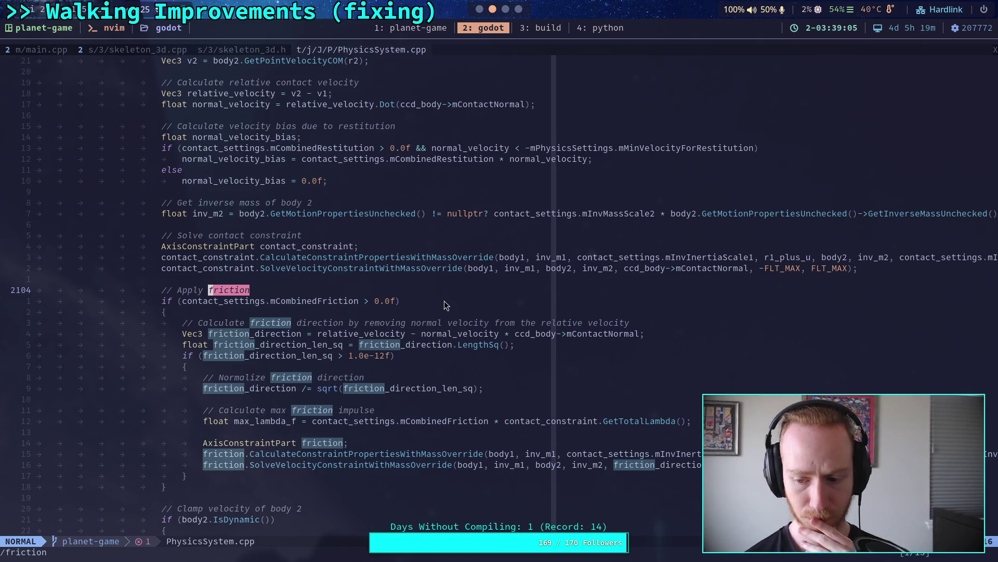
scroll(448, 299, "down", 6)
key("ctrl+o")
scroll(442, 294, "down", 20)
key("n")
key("n")
key("n")
type("/friction")
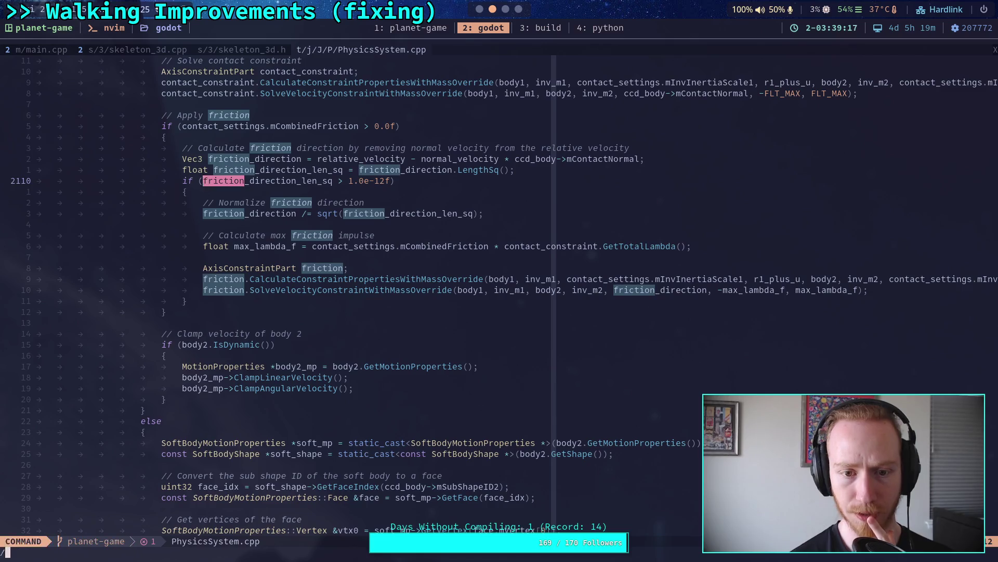
key("ctrl+g")
key("ctrl+g")
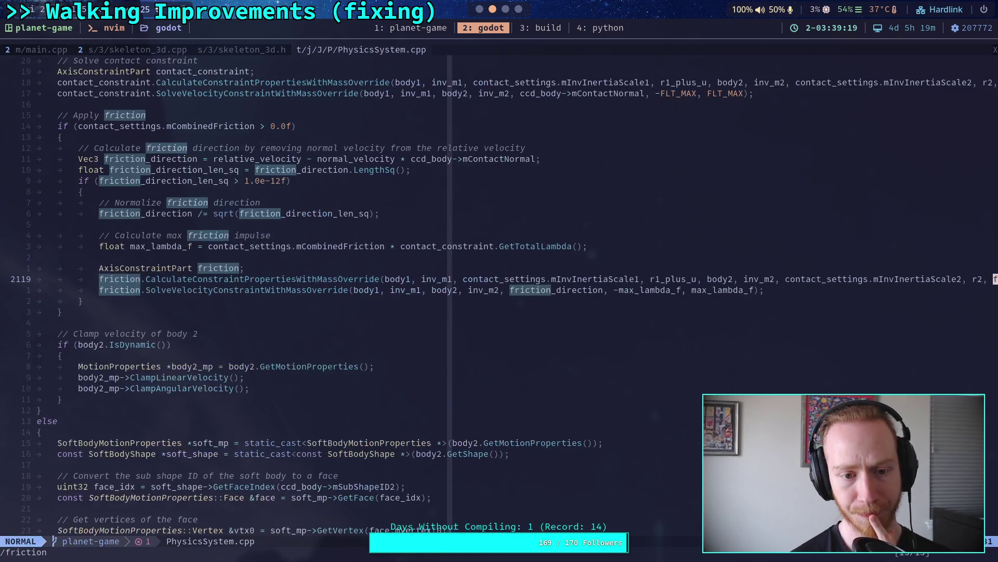
key("Escape")
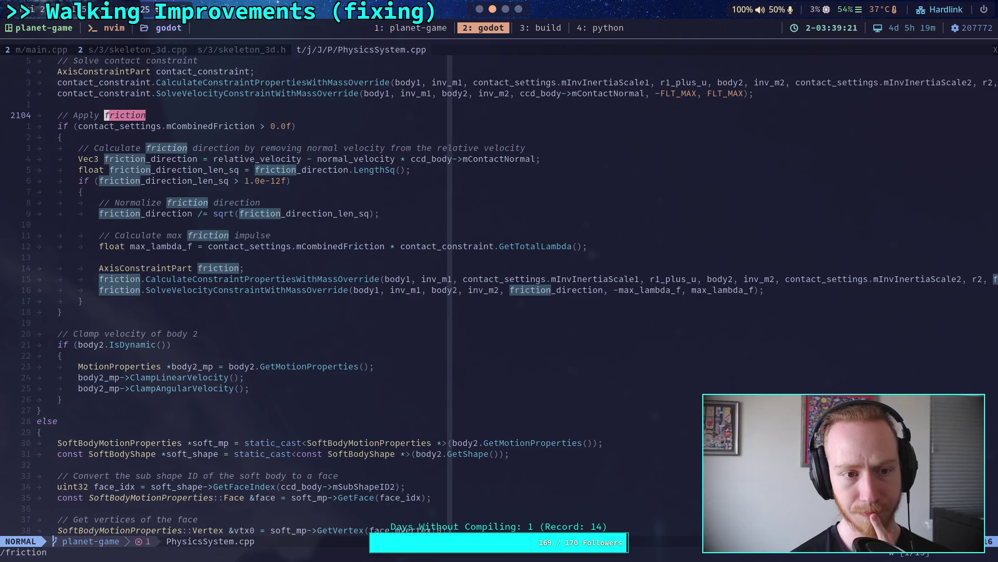
Step through the remaining friction matches down to line 2120's mCombinedFriction impulse cap.
key("n")
key("n")
key("n")
type("/")
key("Return")
type("/")
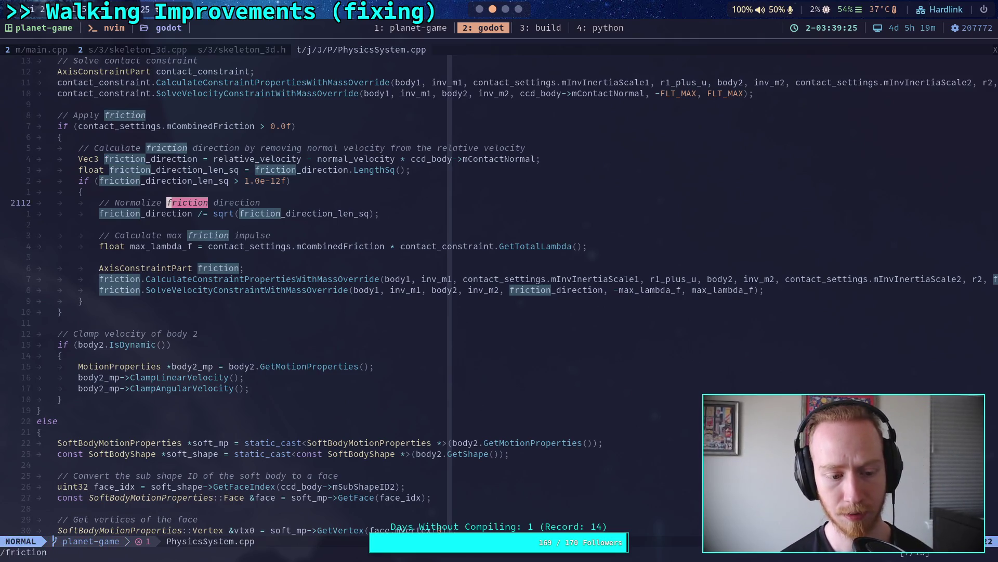
key("Return")
key("n")
key("n")
type("/")
key("Return")
type("n/")
key("Return")
type("n /")
key("Return")
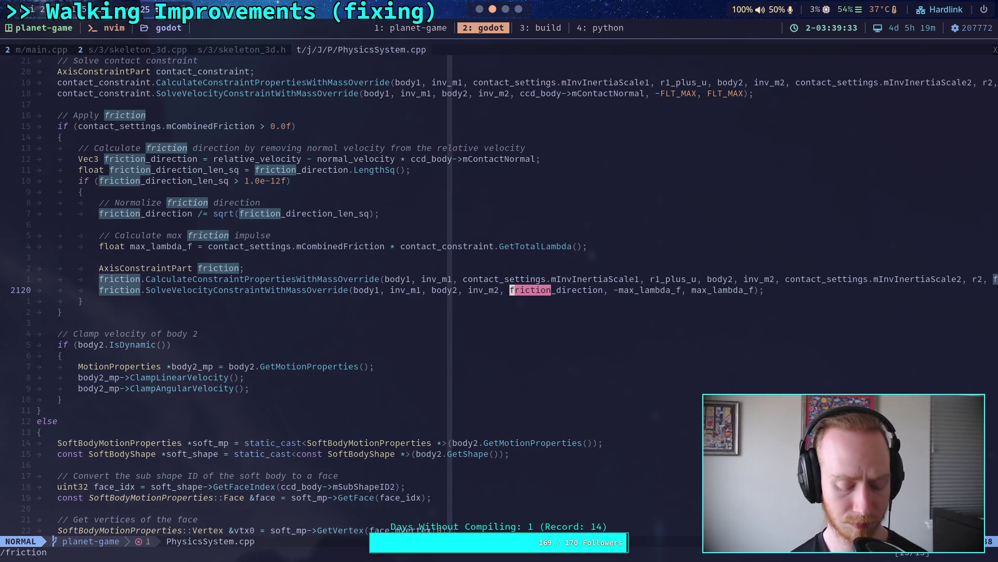
key("0")
scroll(350, 325, "up", 7)
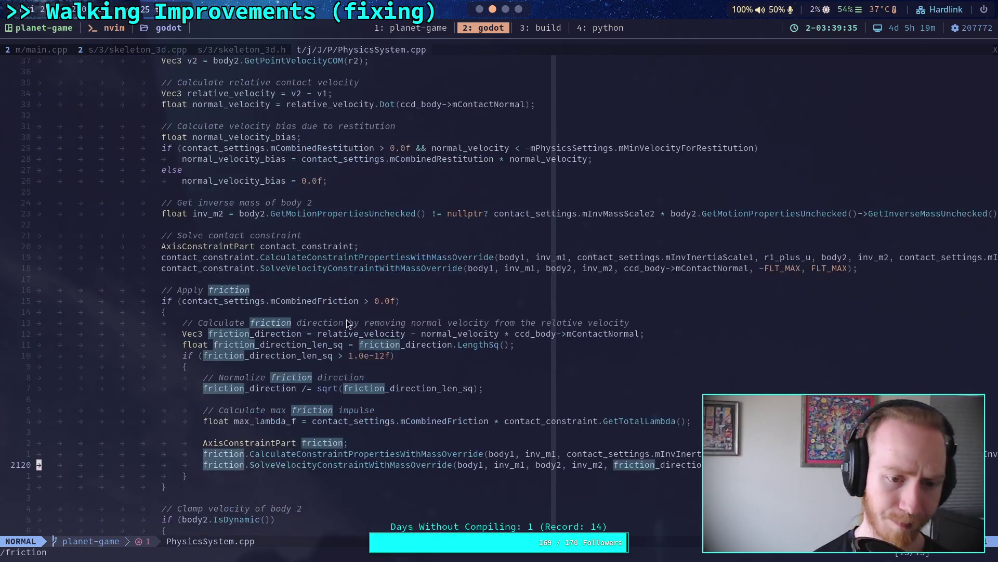
scroll(361, 332, "up", 9)
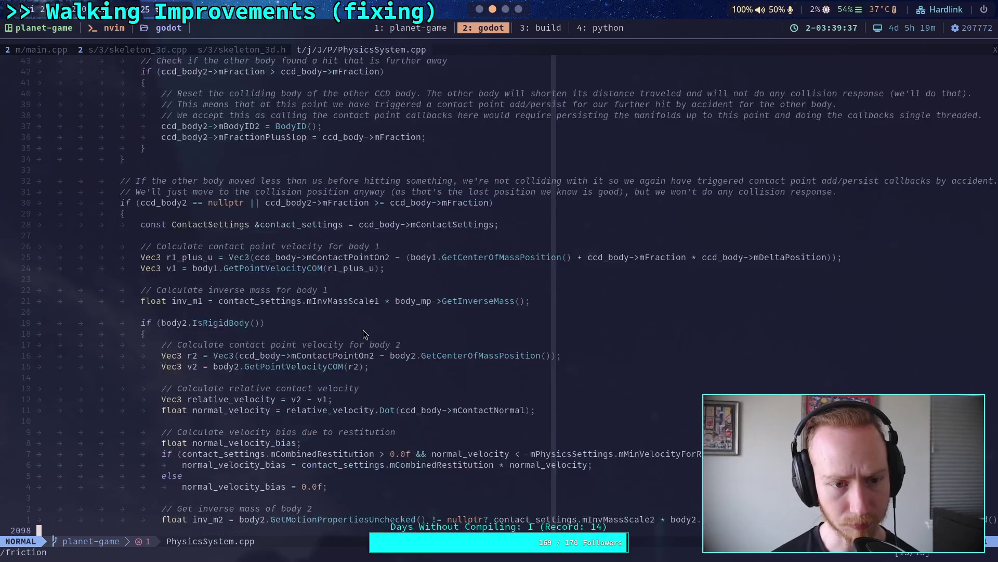
scroll(366, 331, "up", 7)
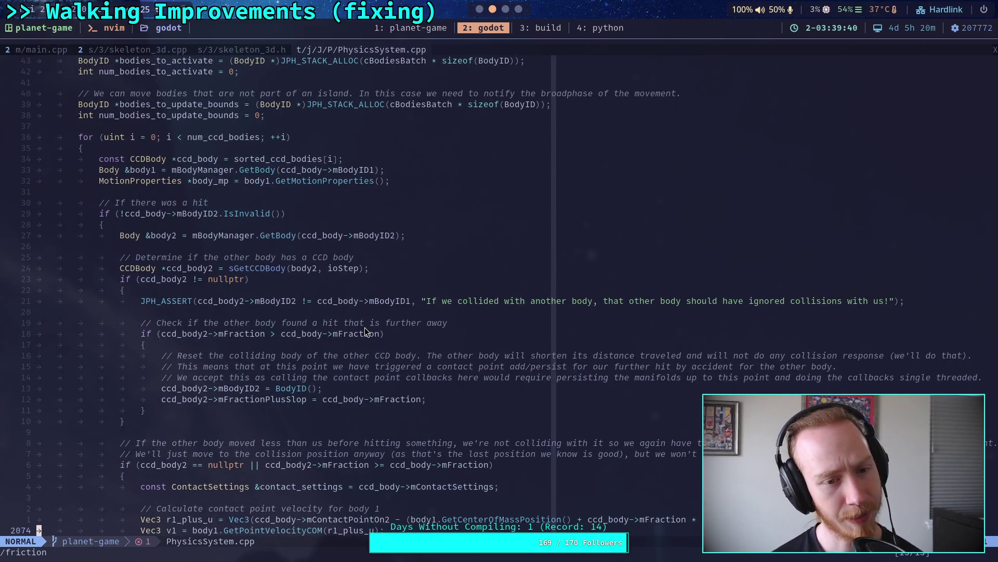
scroll(365, 331, "up", 9)
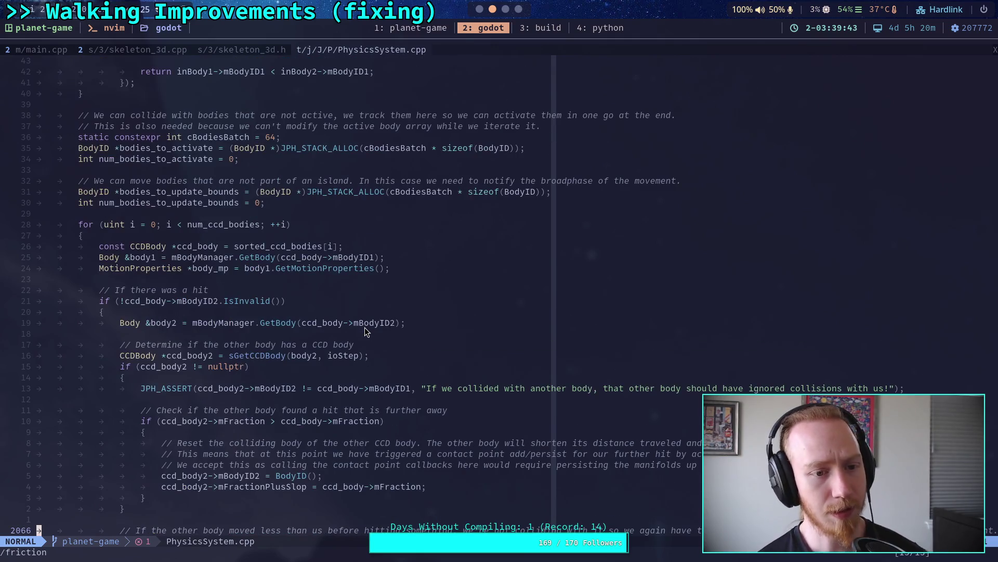
scroll(365, 332, "up", 2)
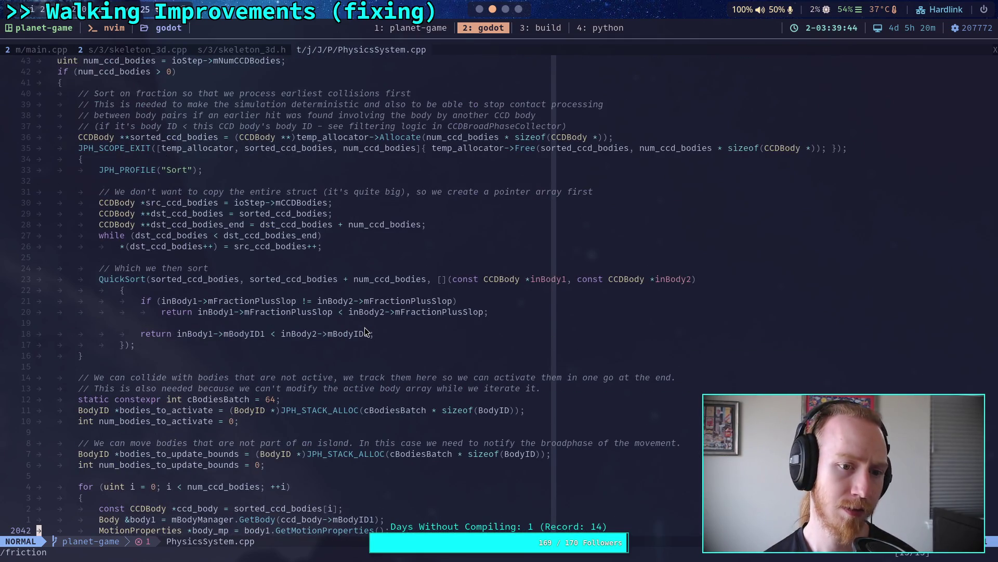
scroll(365, 331, "up", 2)
scroll(365, 332, "up", 3)
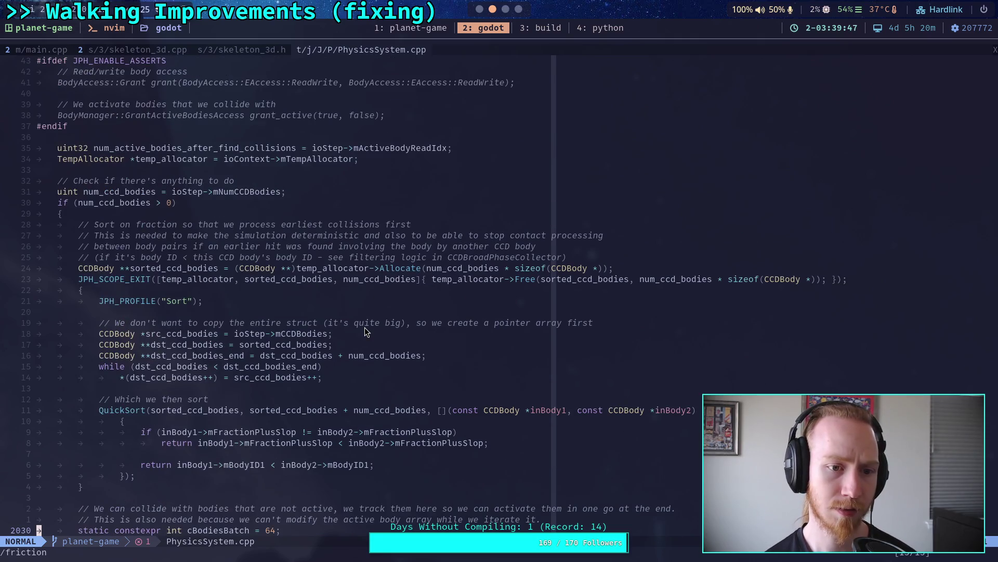
scroll(366, 331, "up", 3)
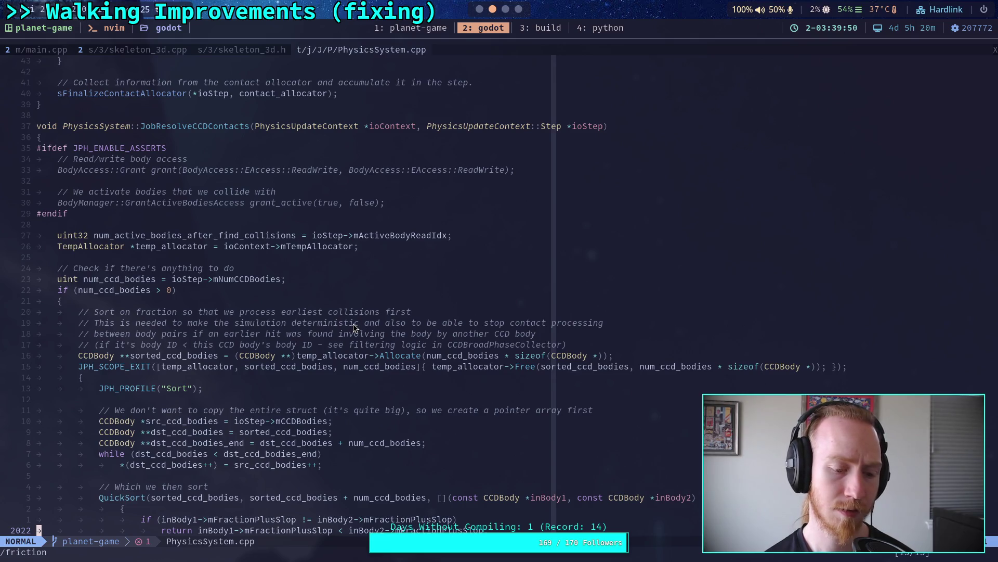
scroll(353, 324, "down", 20)
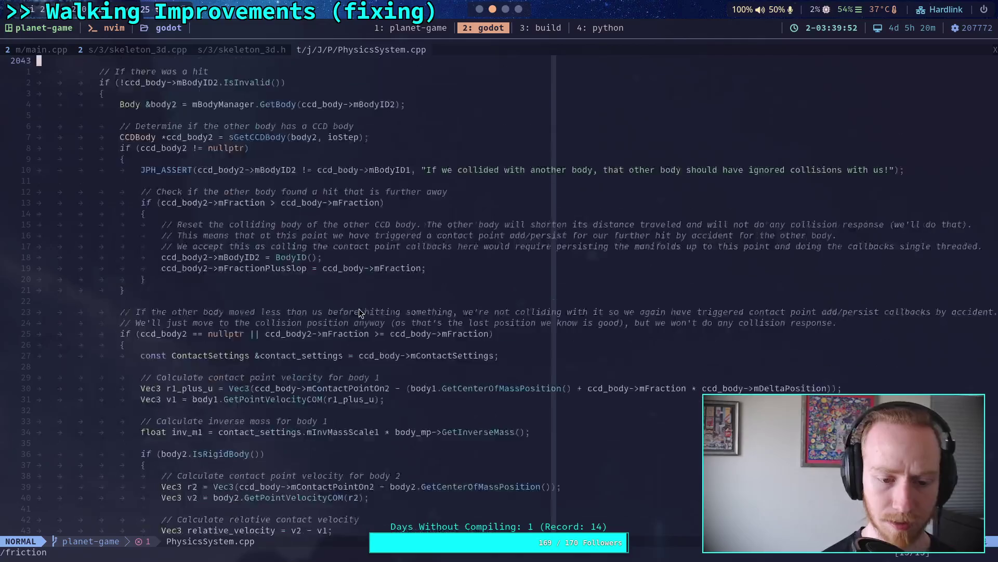
scroll(360, 302, "down", 4)
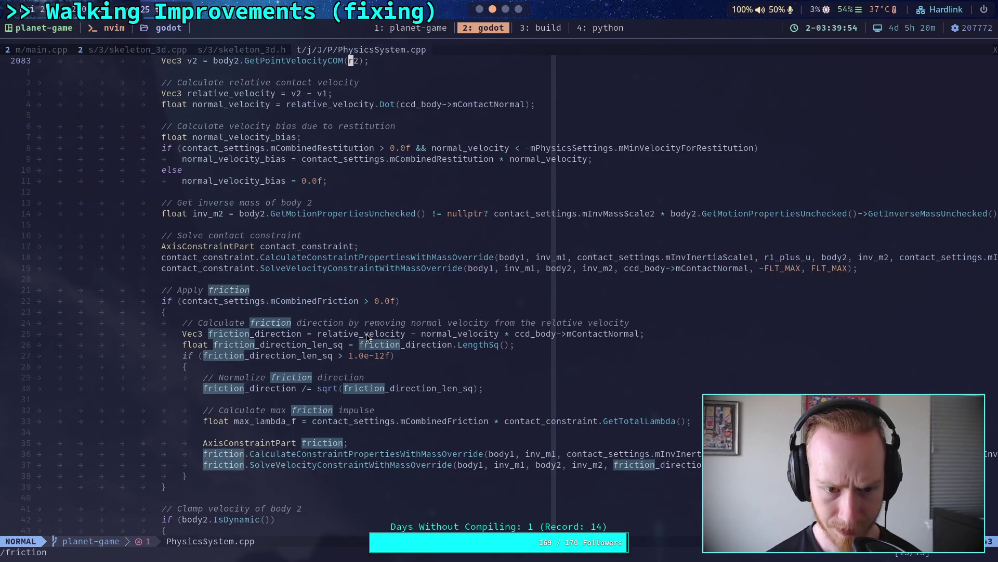
scroll(366, 326, "down", 2)
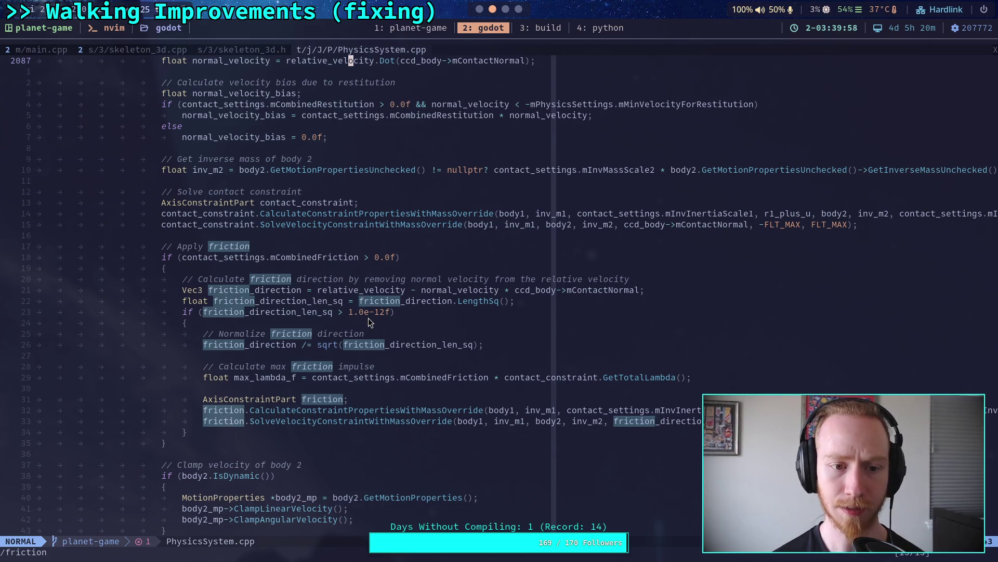
left_click(423, 316)
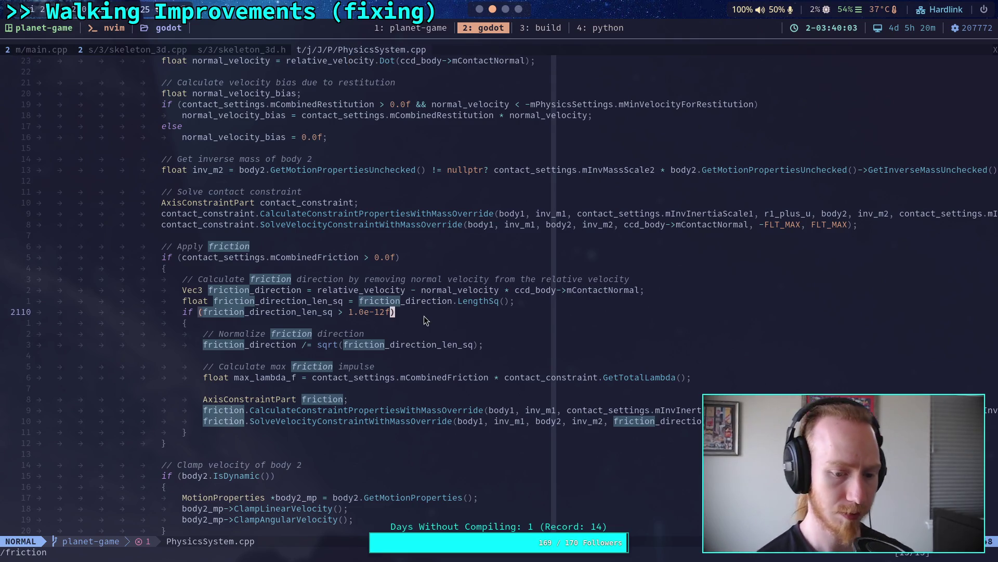
Live-grep mCombinedFriction, preview its matches, and open the jolt_contact_listener_3d.cpp:209 result.
key("space")
type("fgmCo")
type("mbinedFriction")
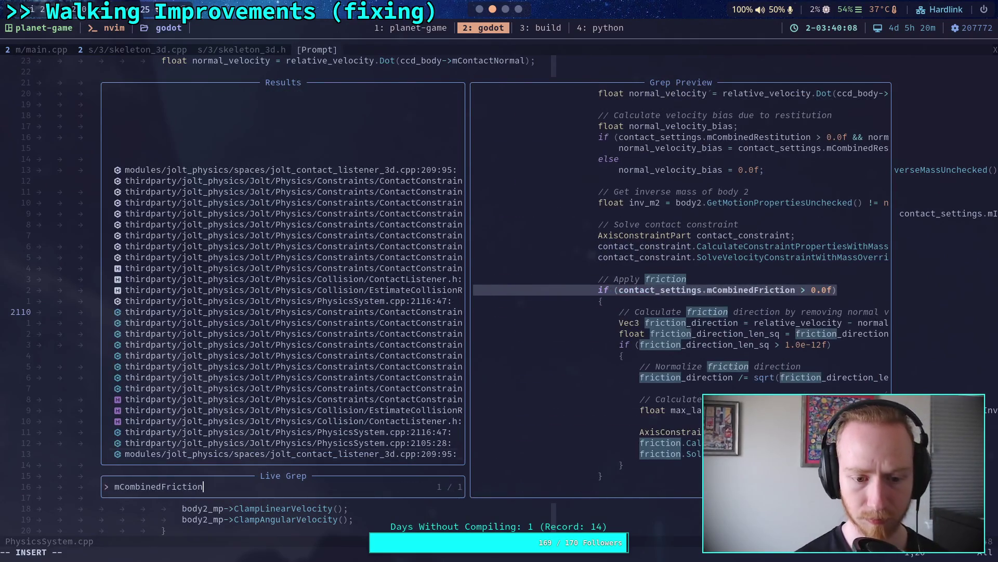
key("Up")
key("Up")
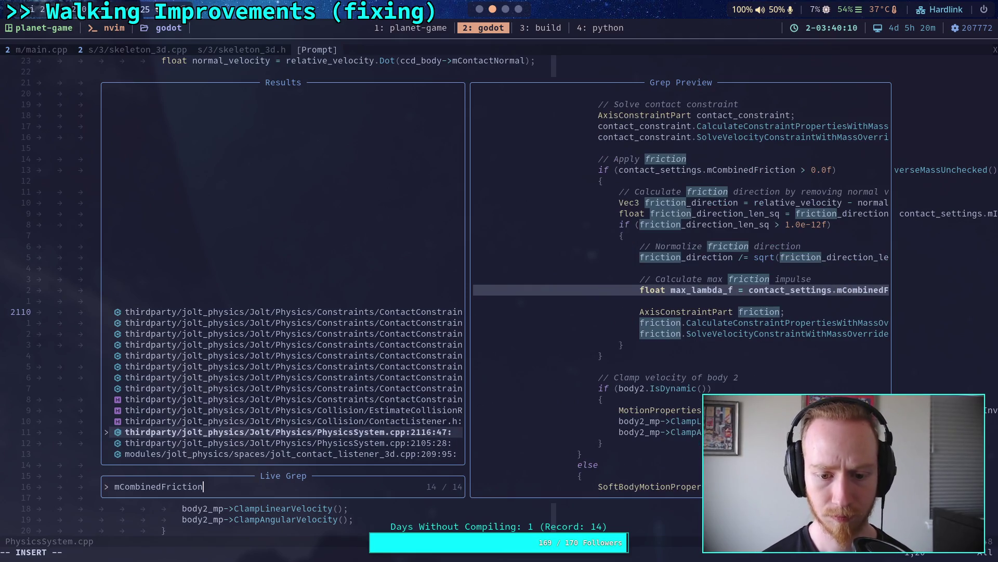
key("Down")
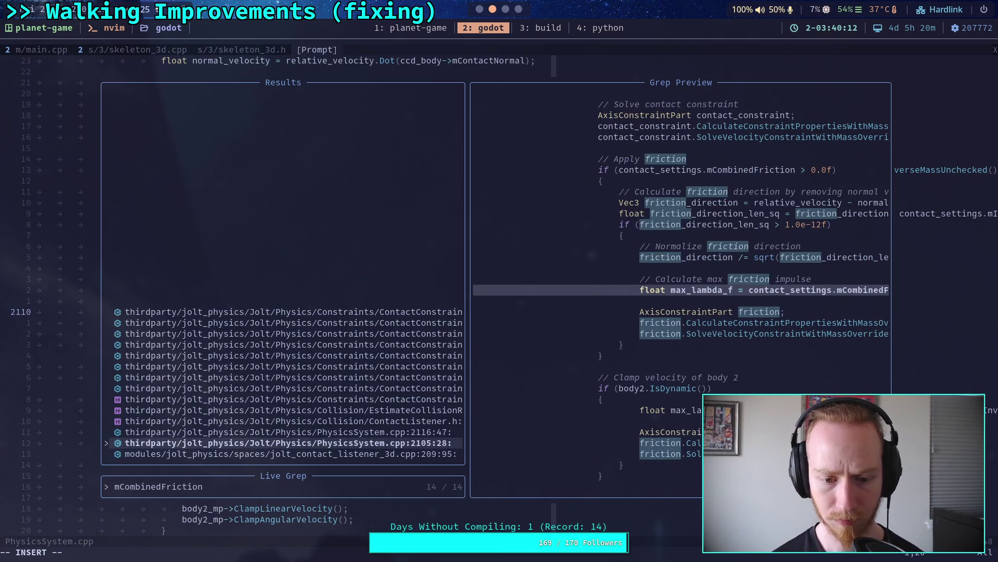
key("Down")
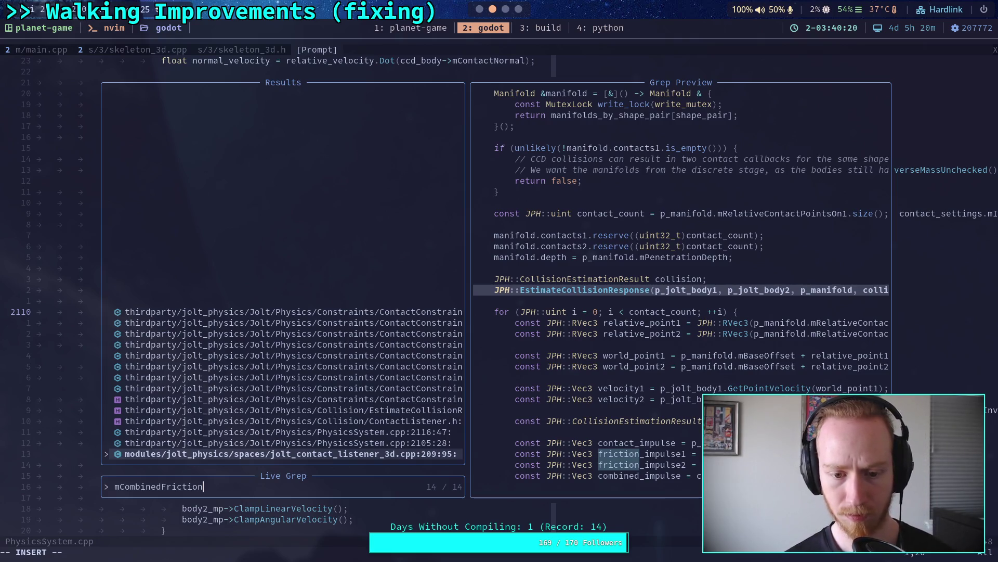
key("Up")
key("Up")
key("Up")
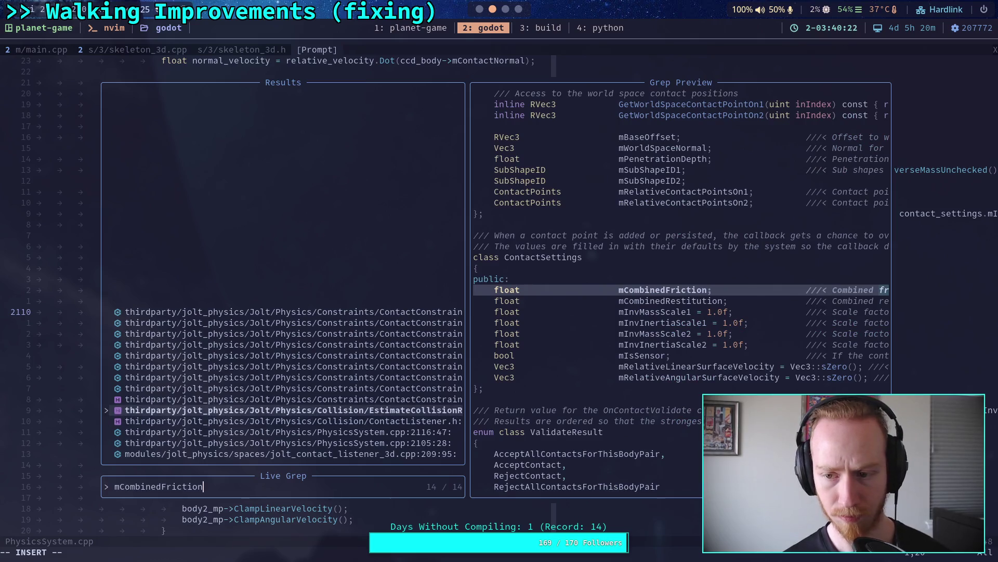
key("Up")
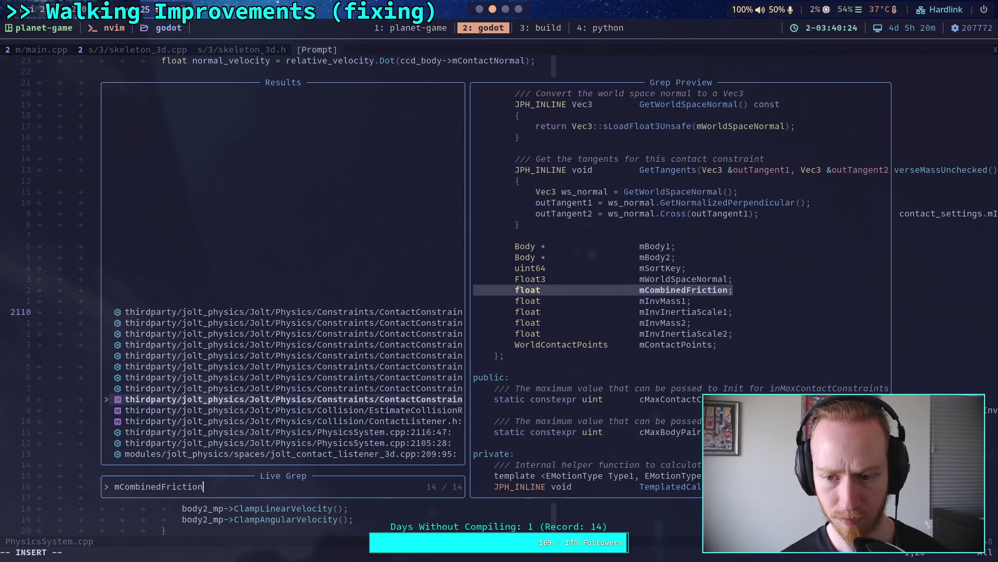
key("Up")
key("Up")
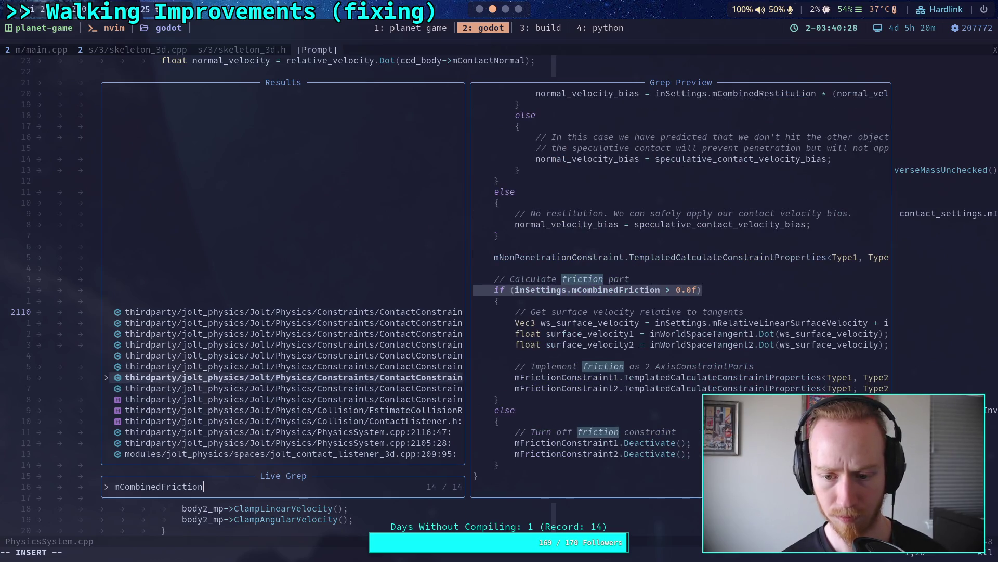
key("Up")
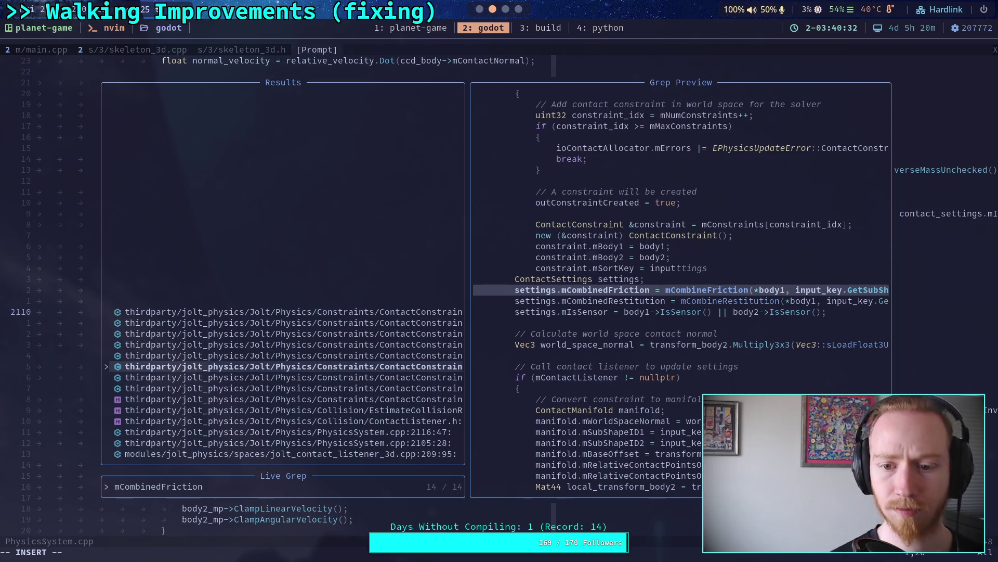
key("Up")
key("Up")
key("Up")
key("Up")
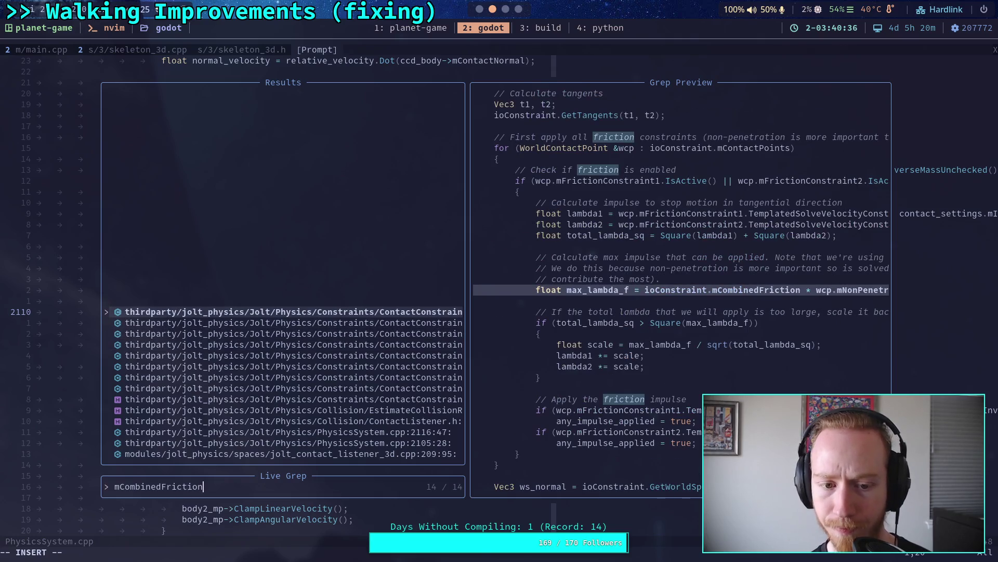
key("Return")
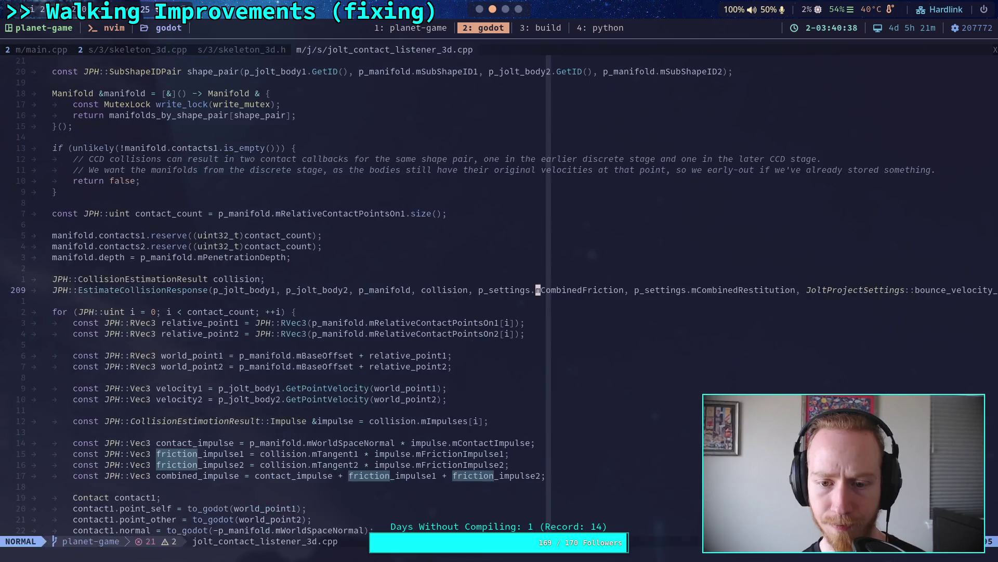
scroll(473, 345, "down", 3)
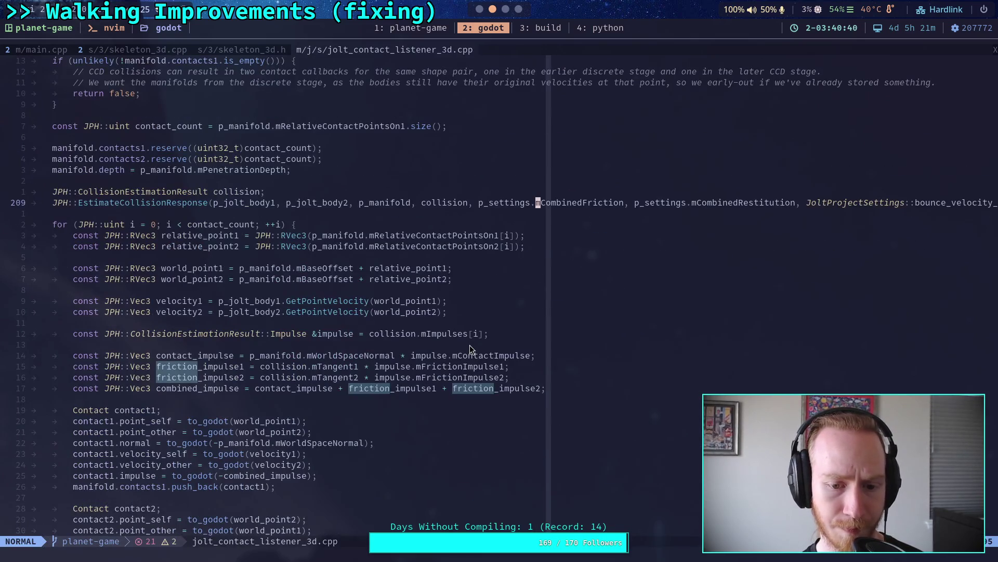
scroll(471, 349, "down", 3)
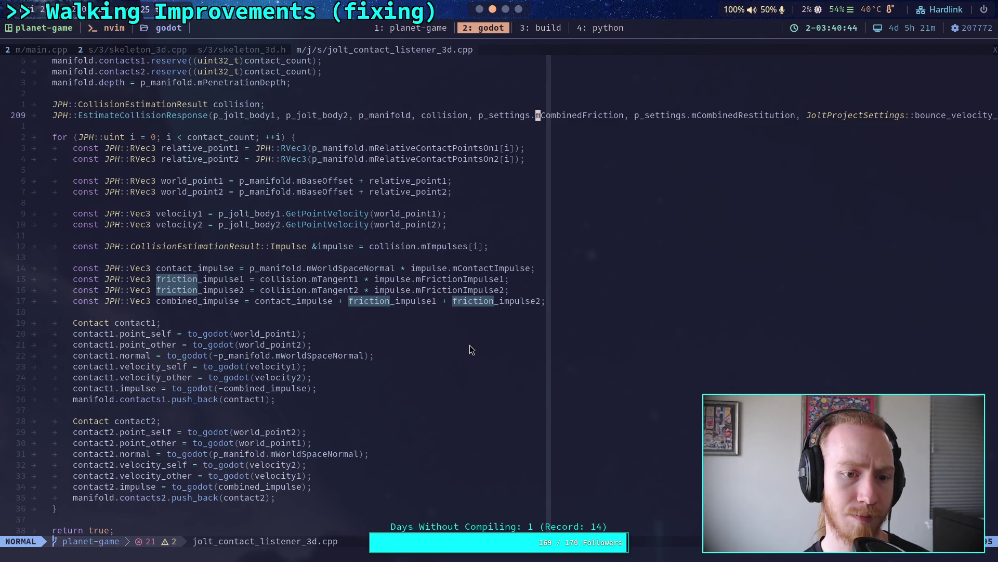
scroll(470, 345, "down", 2)
scroll(470, 345, "up", 2)
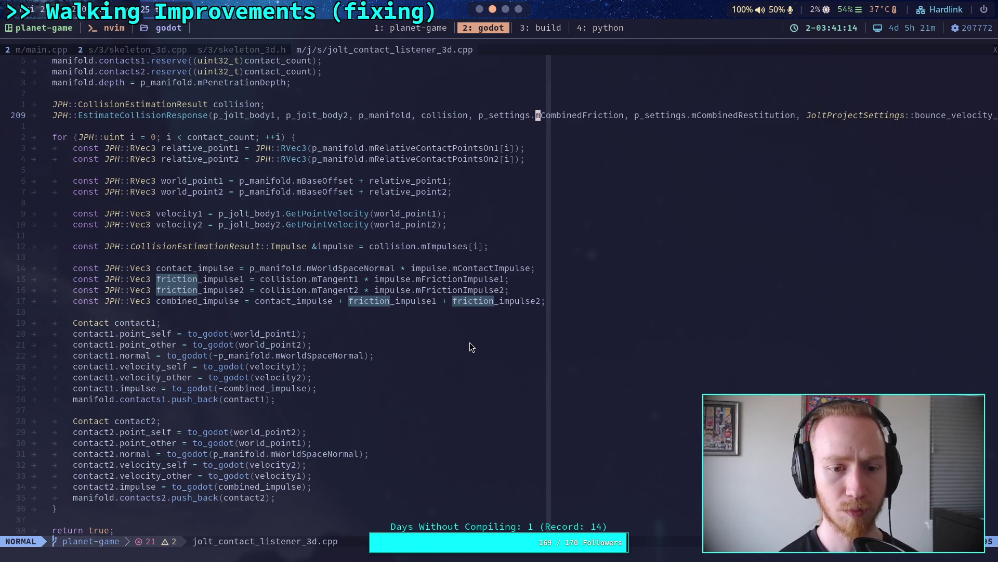
scroll(413, 331, "up", 3)
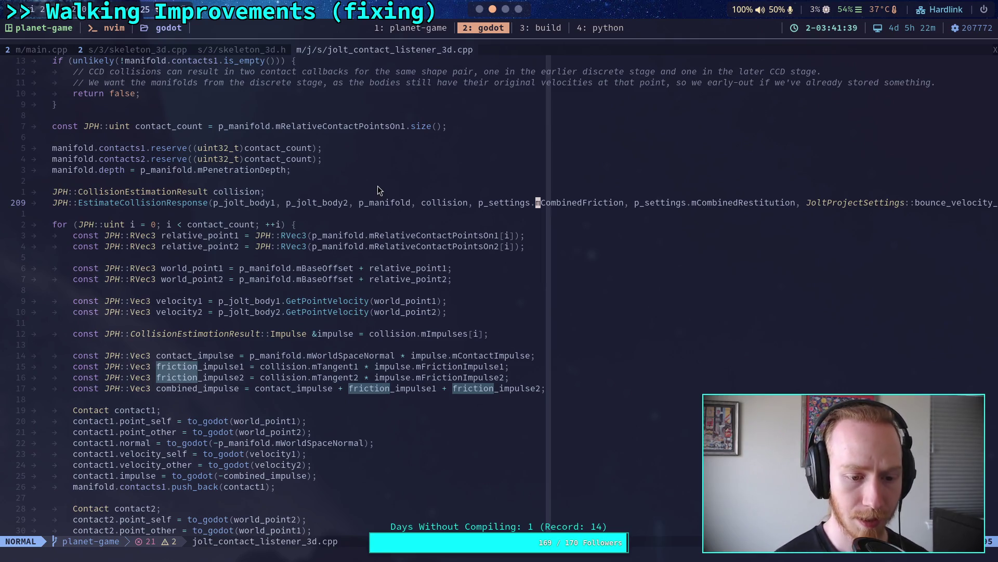
scroll(378, 186, "down", 5)
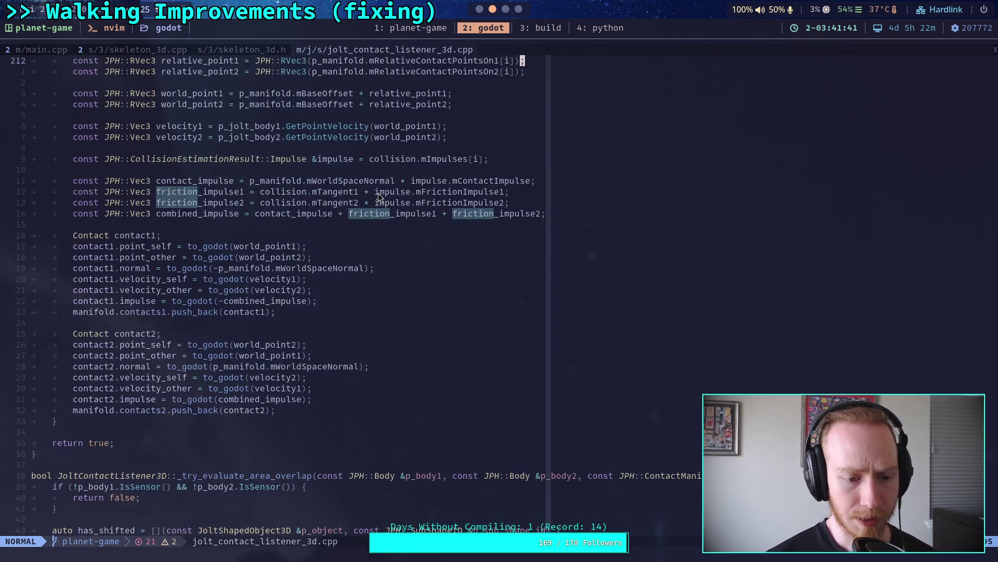
scroll(379, 196, "up", 16)
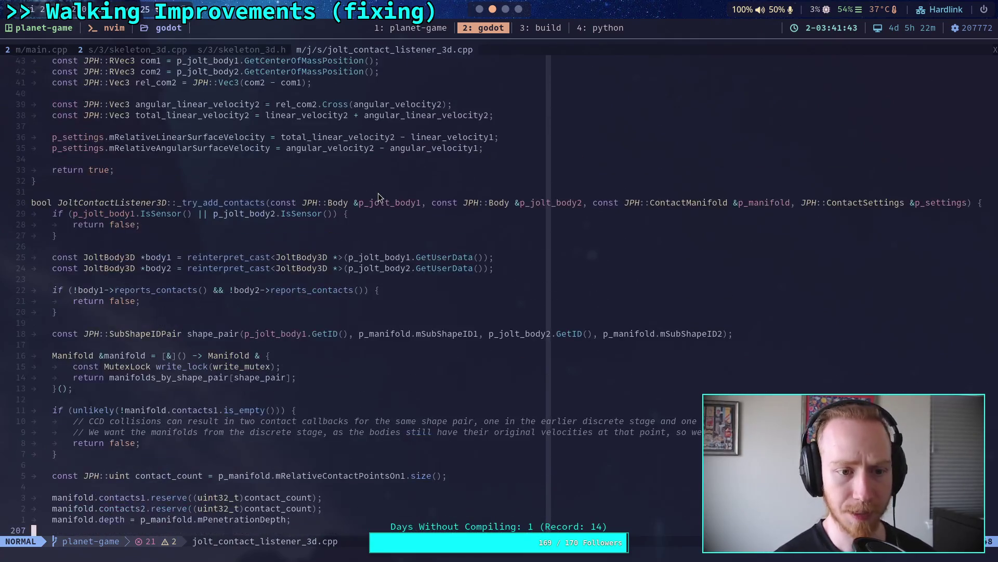
scroll(379, 197, "down", 3)
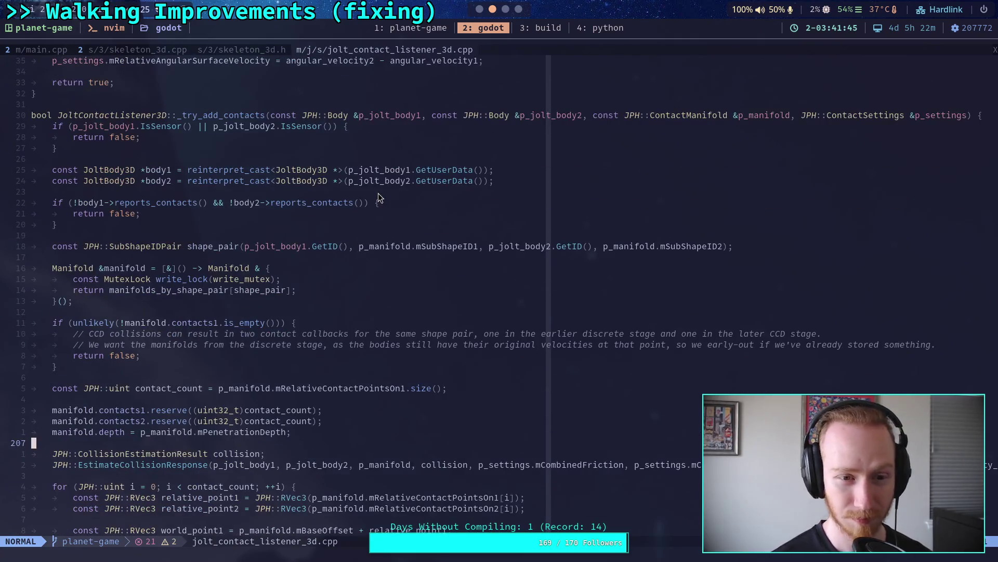
scroll(379, 197, "down", 12)
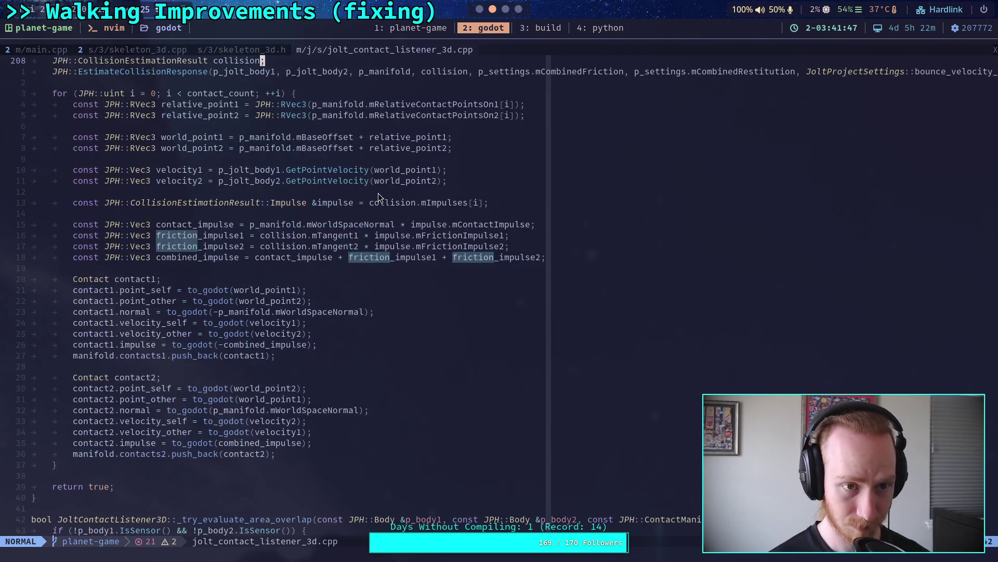
scroll(378, 196, "up", 2)
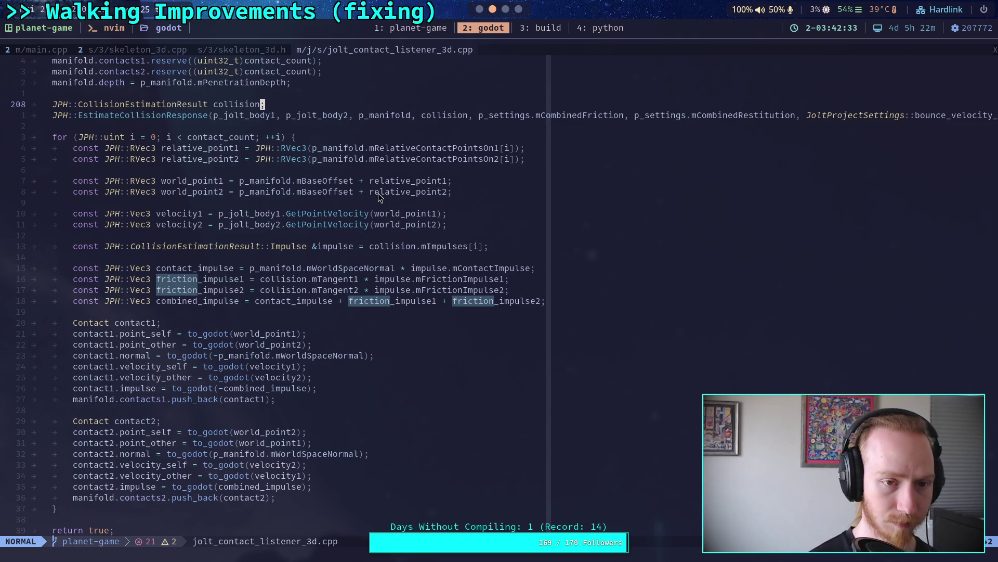
key("space")
type("fgEstimateCollisionResponse")
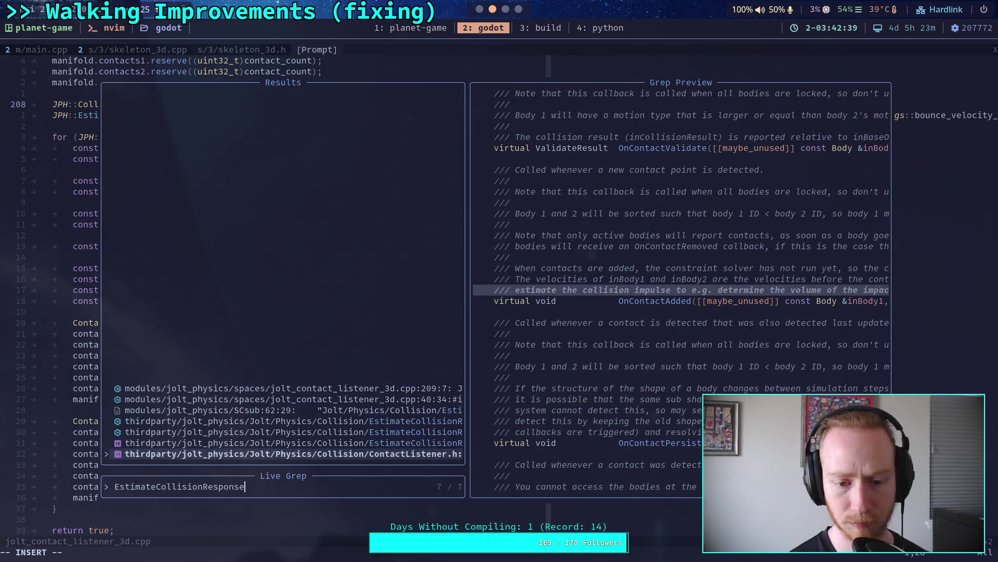
Preview the EstimateCollisionResponse .h and .cpp matches, then open the .cpp function definition.
key("ctrl+p")
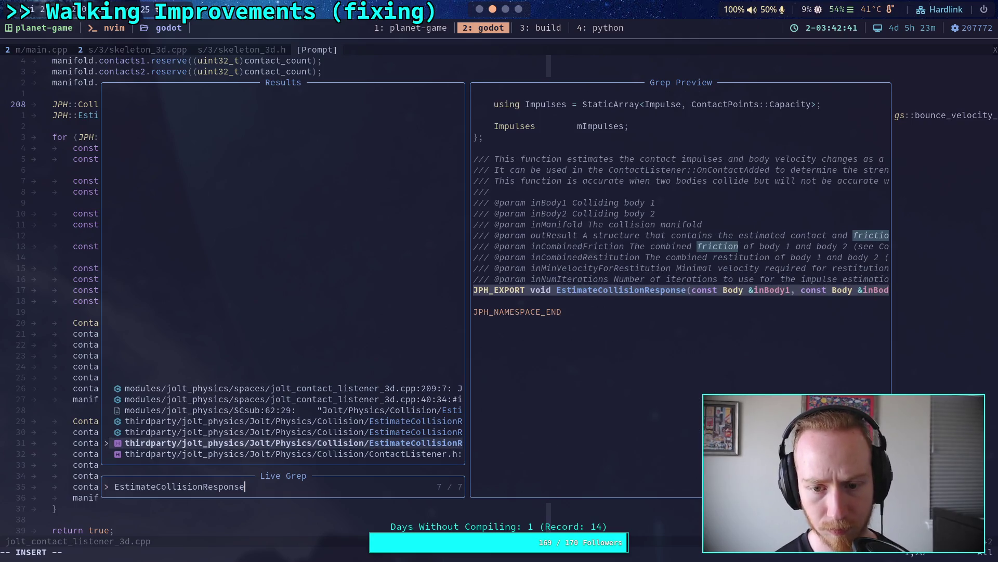
key("ctrl+p")
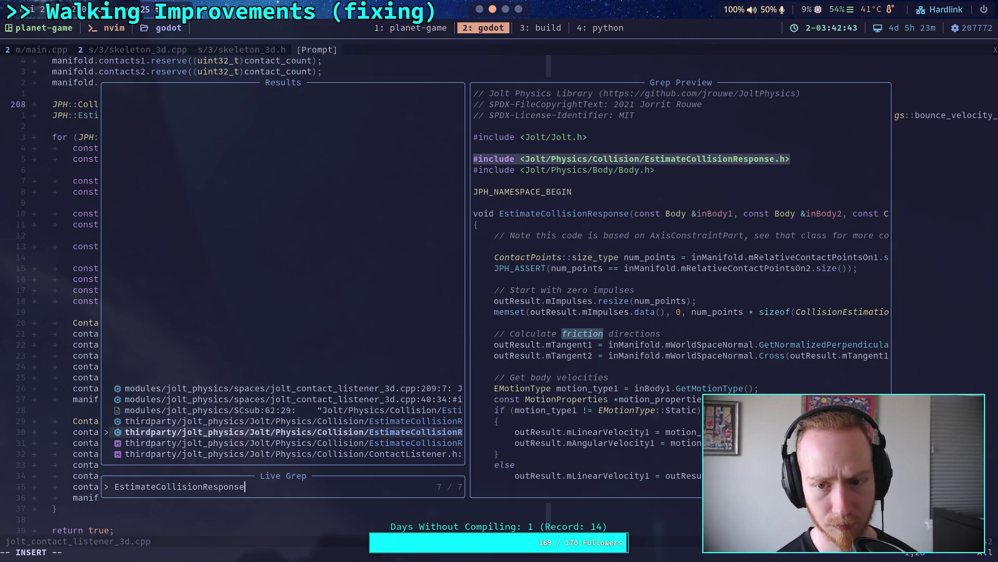
key("ctrl+p")
key("ctrl+p")
key("ctrl+p")
key("ctrl+p")
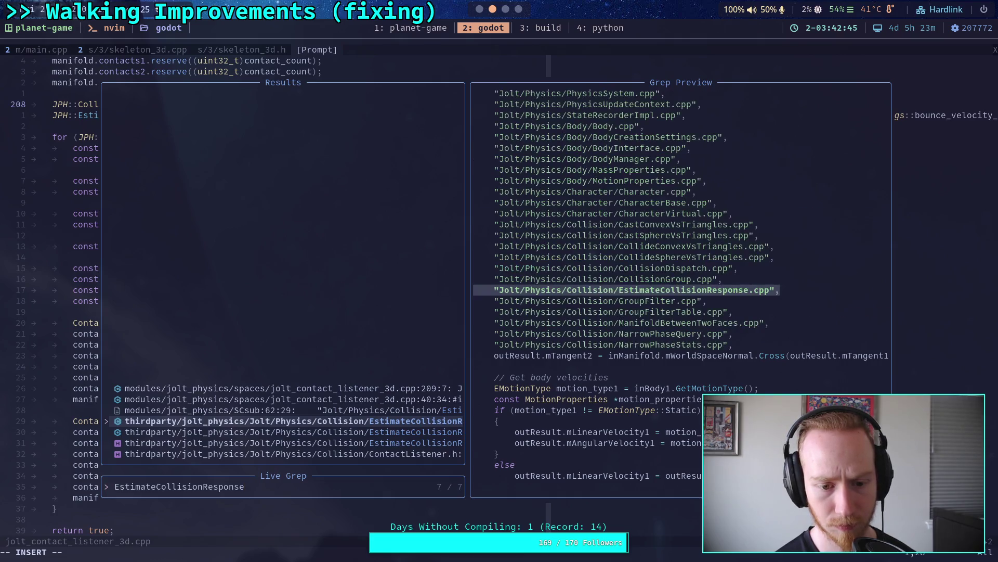
key("ctrl+n")
key("ctrl+n")
key("ctrl+n")
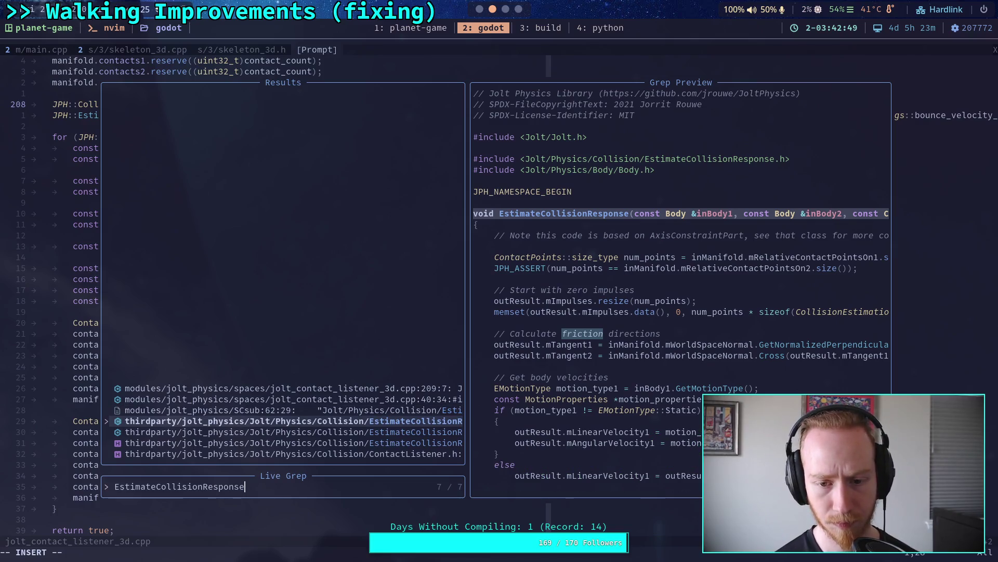
key("Return")
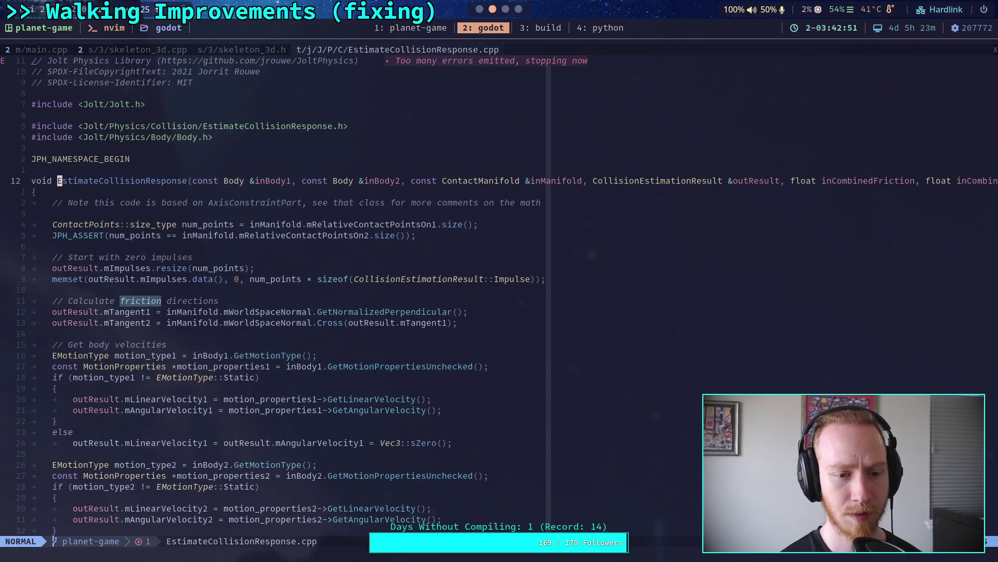
scroll(450, 279, "down", 1)
scroll(450, 279, "down", 1)
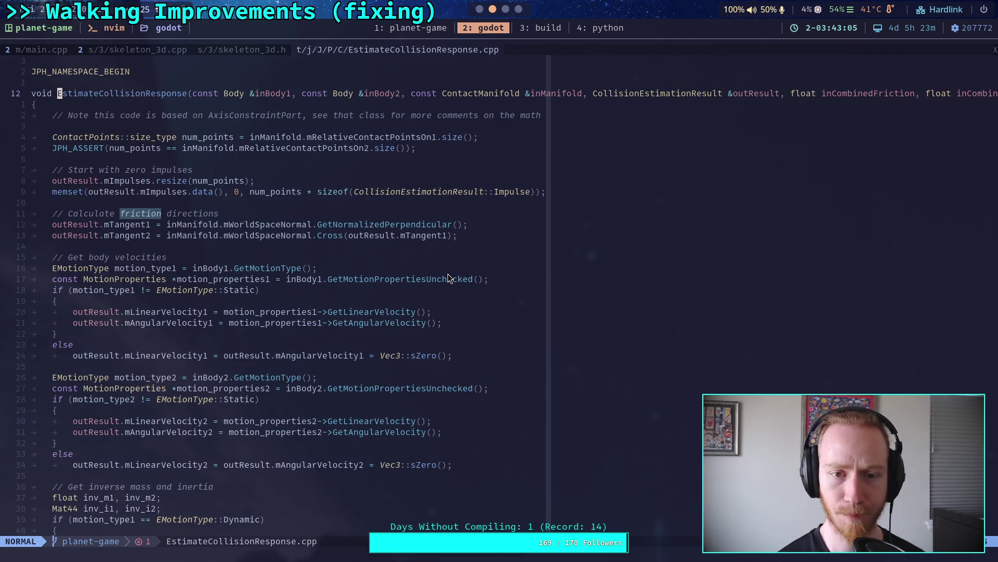
key("$")
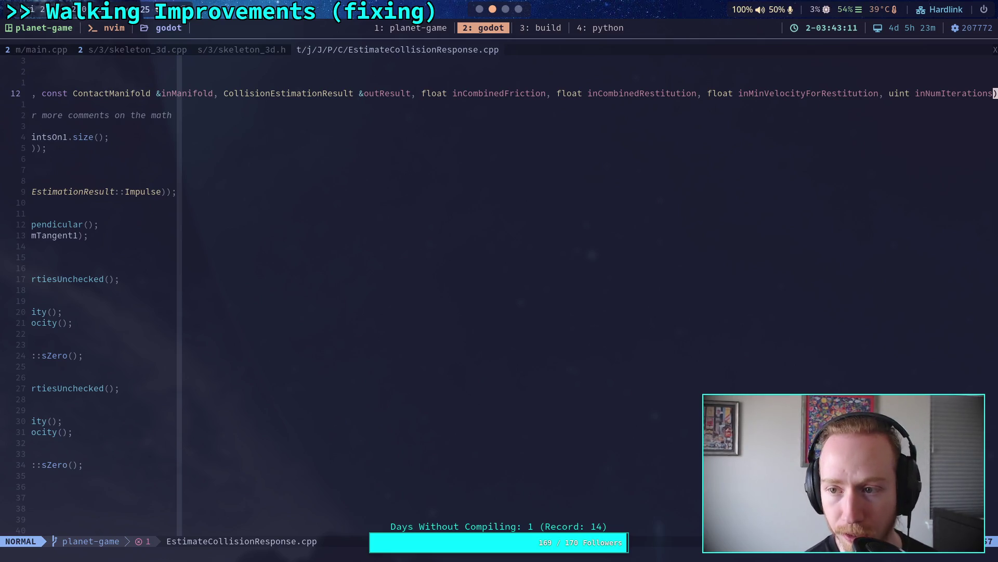
key("0")
scroll(529, 310, "down", 5)
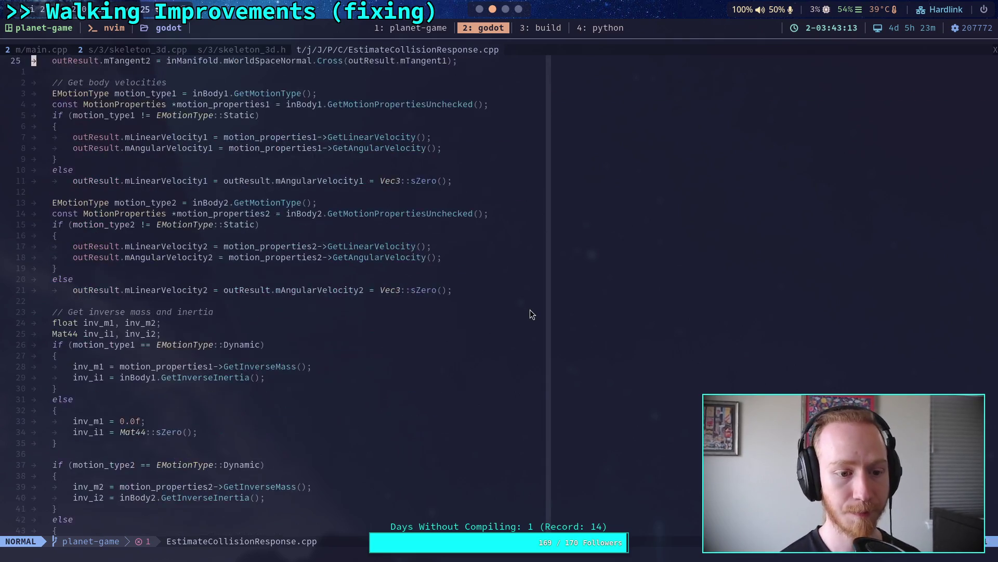
scroll(530, 310, "down", 20)
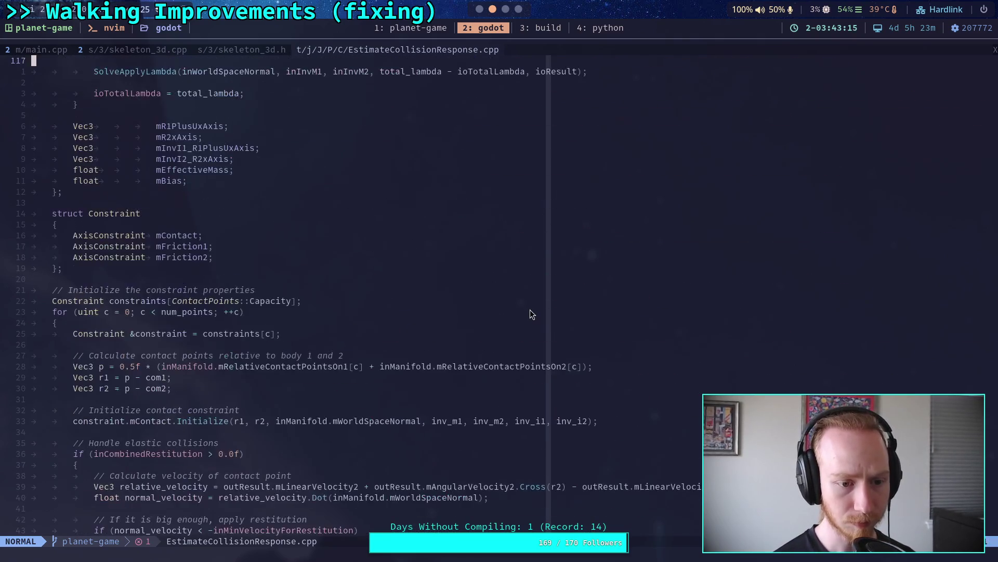
scroll(530, 310, "down", 5)
scroll(529, 310, "up", 20)
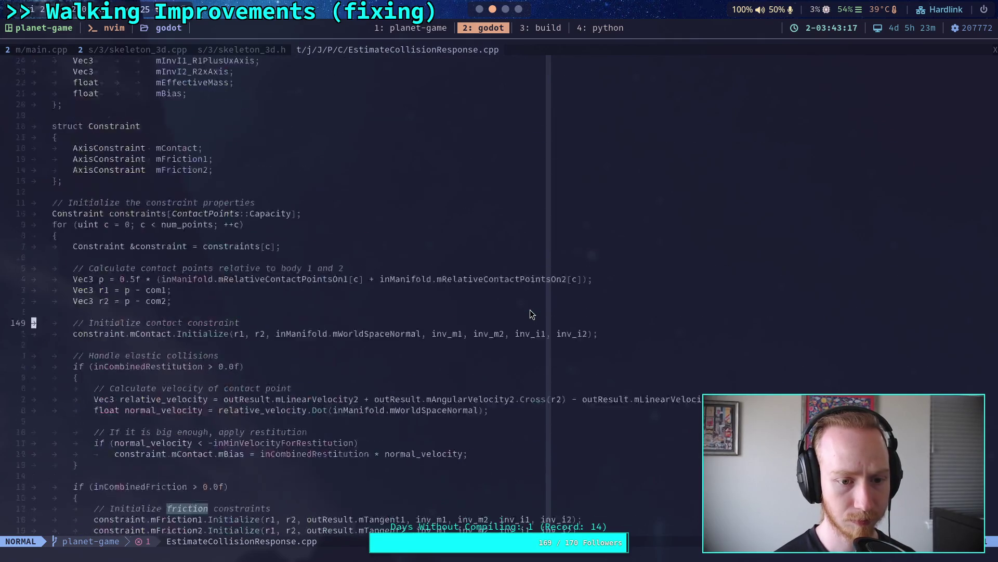
scroll(529, 310, "up", 16)
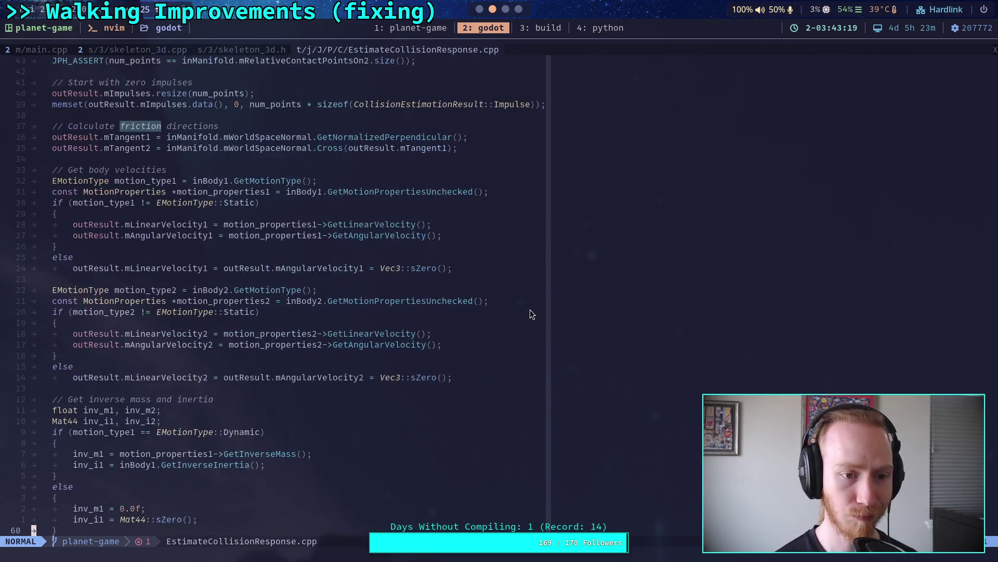
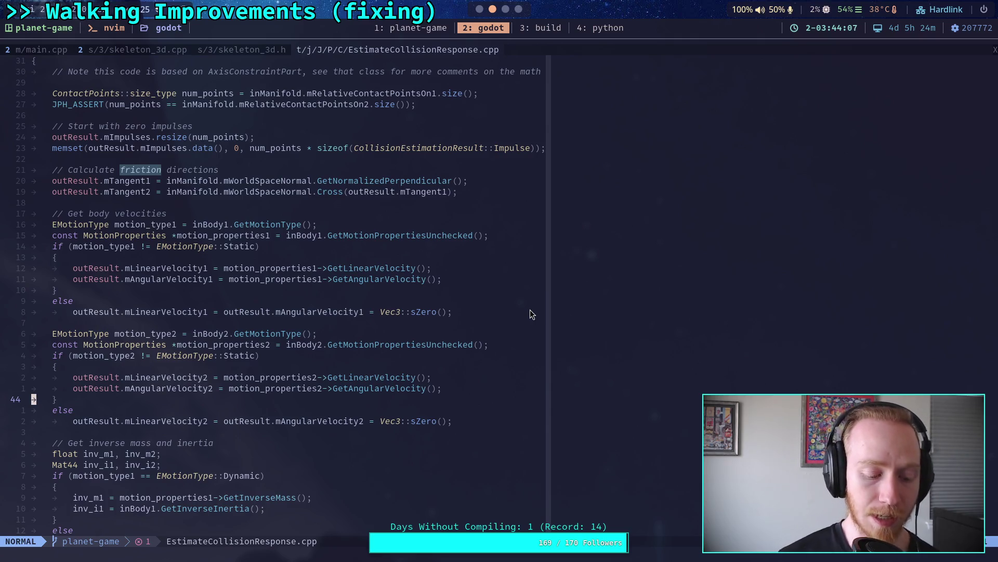
Scroll down to the 'Solve iteratively' loop and select the two friction impulse application lines.
scroll(529, 310, "down", 4)
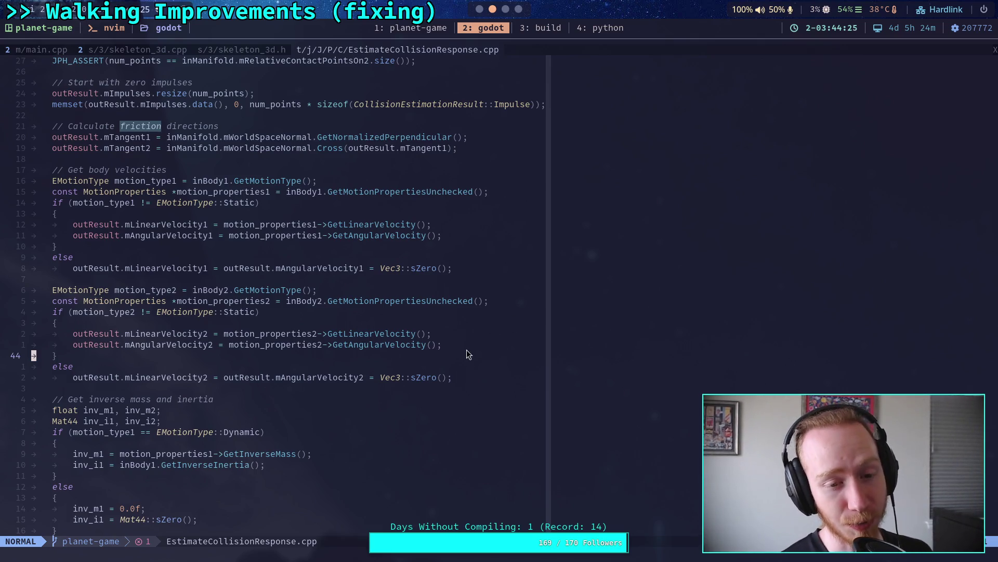
scroll(462, 354, "down", 4)
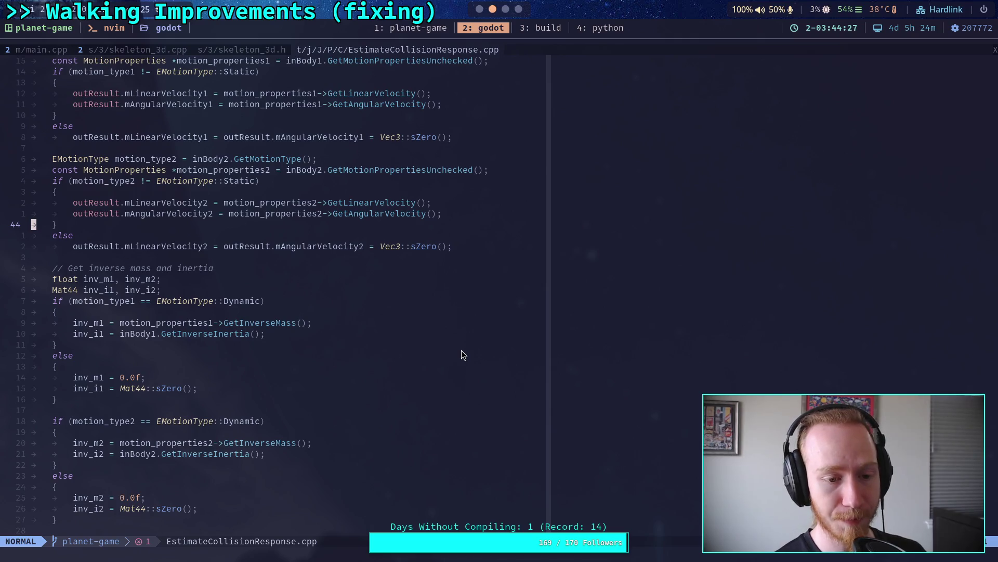
scroll(463, 343, "down", 20)
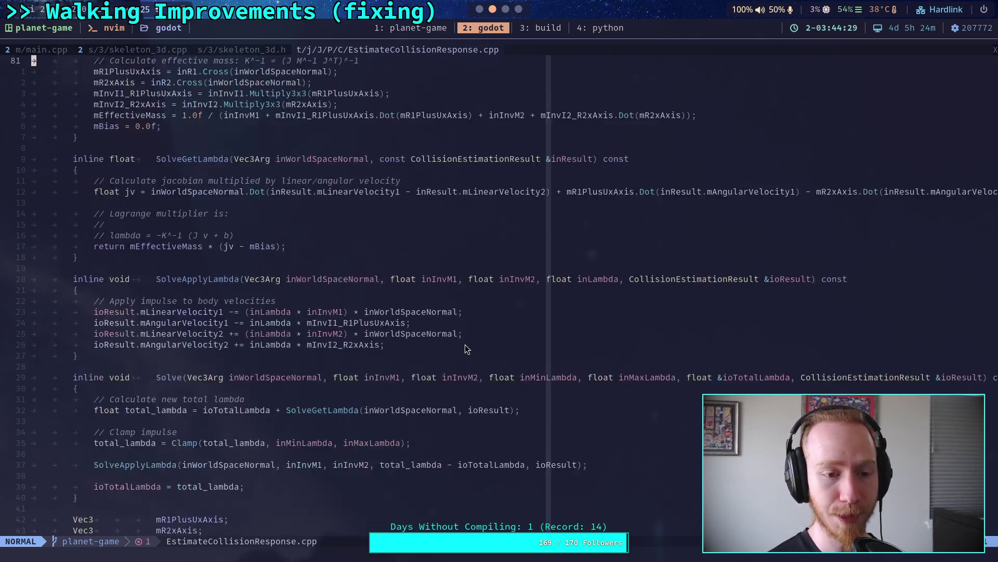
scroll(464, 344, "down", 8)
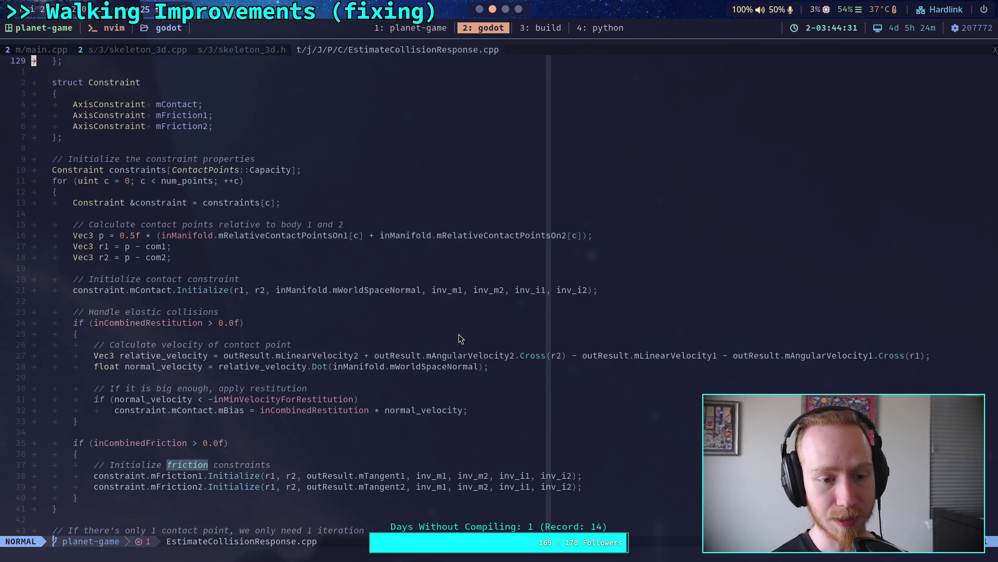
scroll(457, 333, "down", 1)
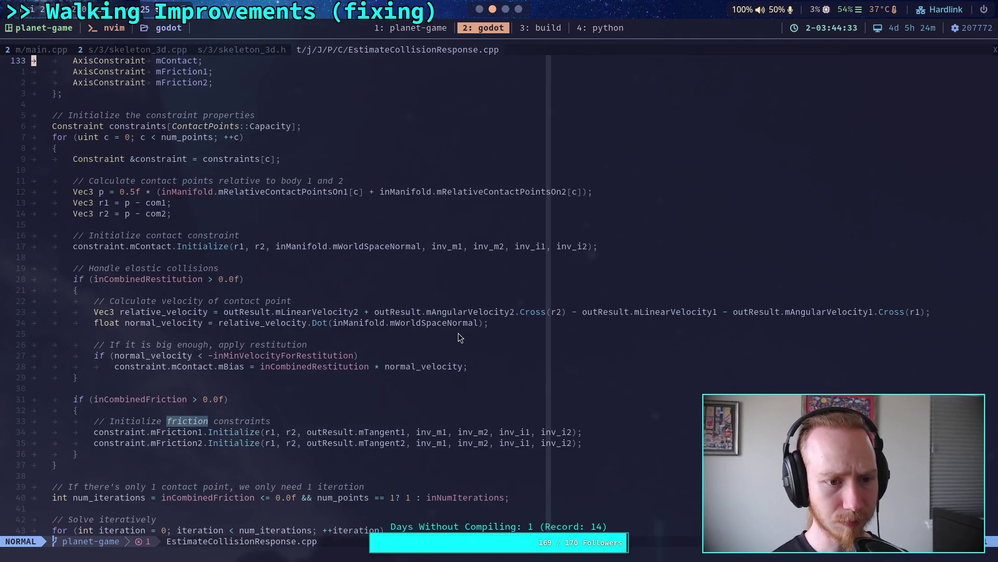
scroll(458, 334, "down", 12)
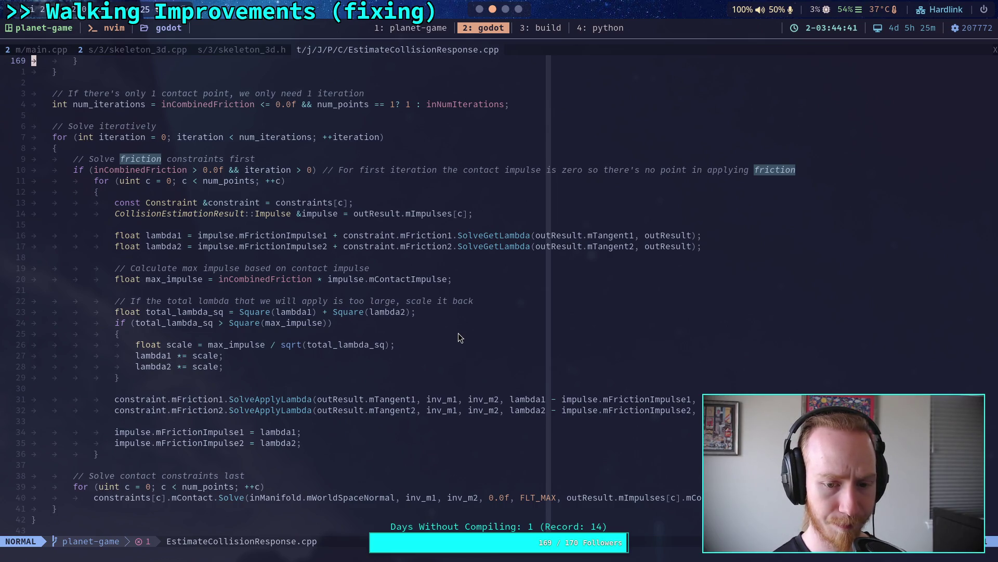
left_click_drag(208, 421, 115, 399)
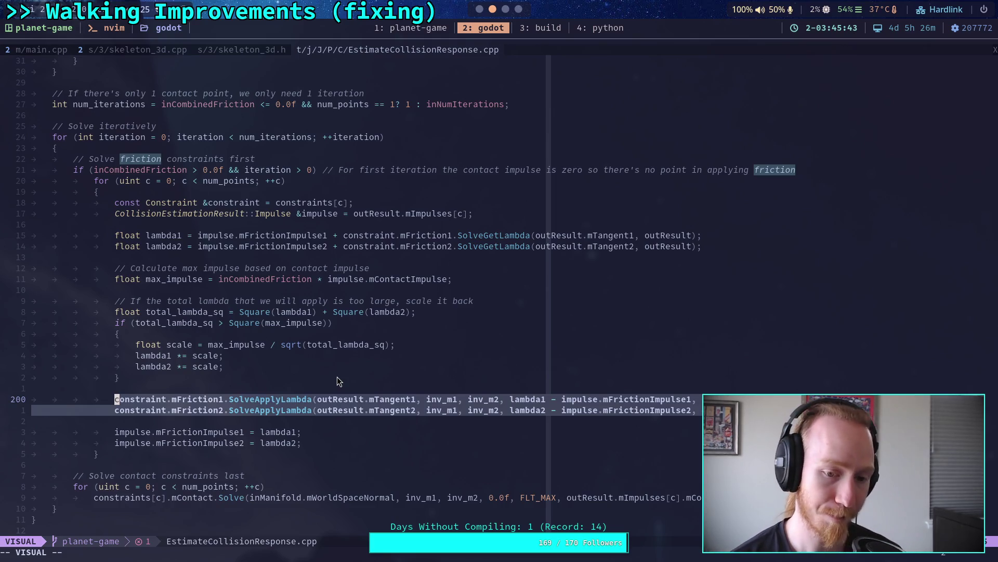
Clear the friction-line selection and switch from Neovim to the Crawler Bot note.
key("Escape")
key("k")
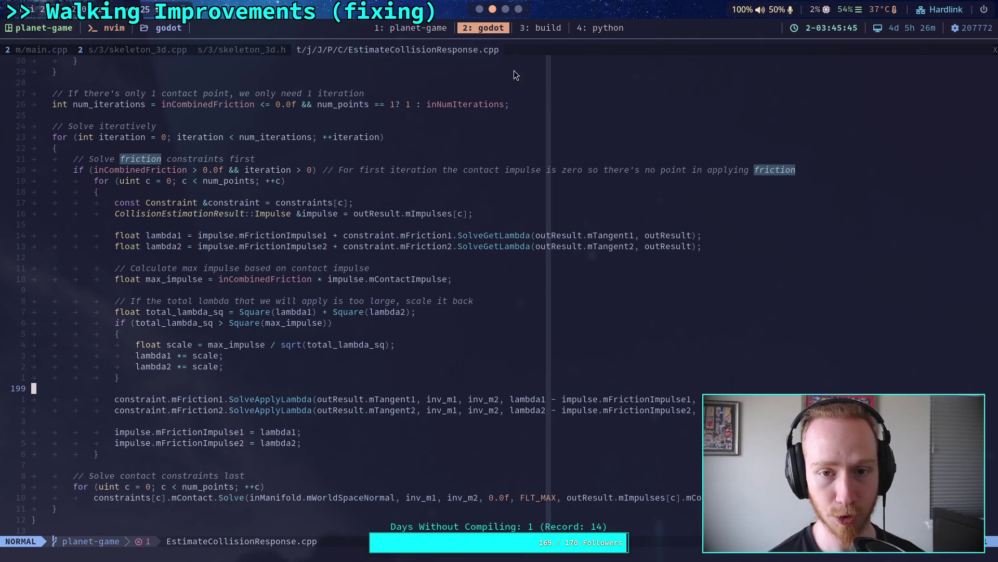
left_click(433, 29)
left_click(514, 9)
left_click(504, 10)
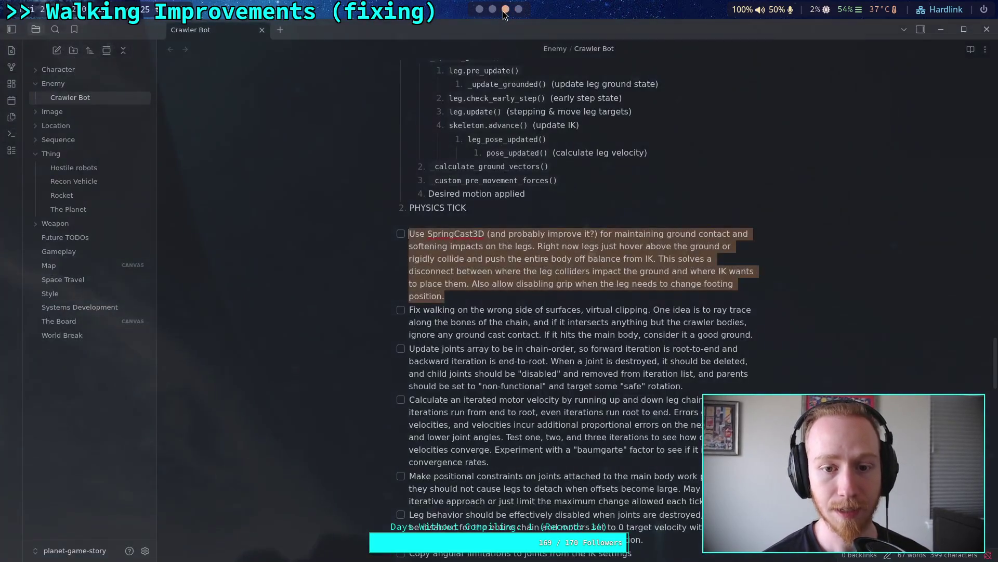
Read the Crawler Bot note's leg target and stepping sections, then return to CrawlerCharacter.gd in Godot.
scroll(516, 299, "up", 10)
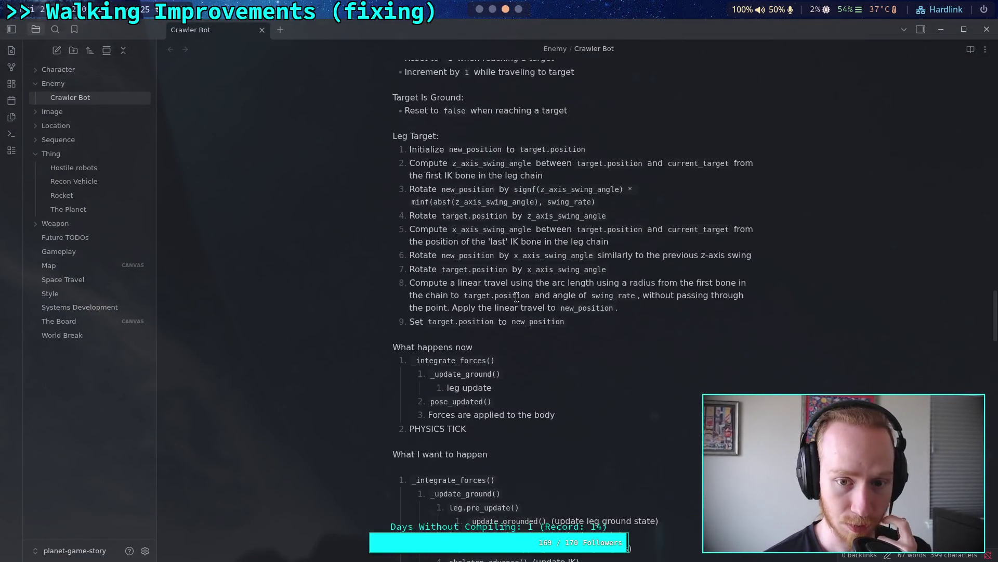
scroll(517, 297, "up", 3)
scroll(517, 296, "down", 5)
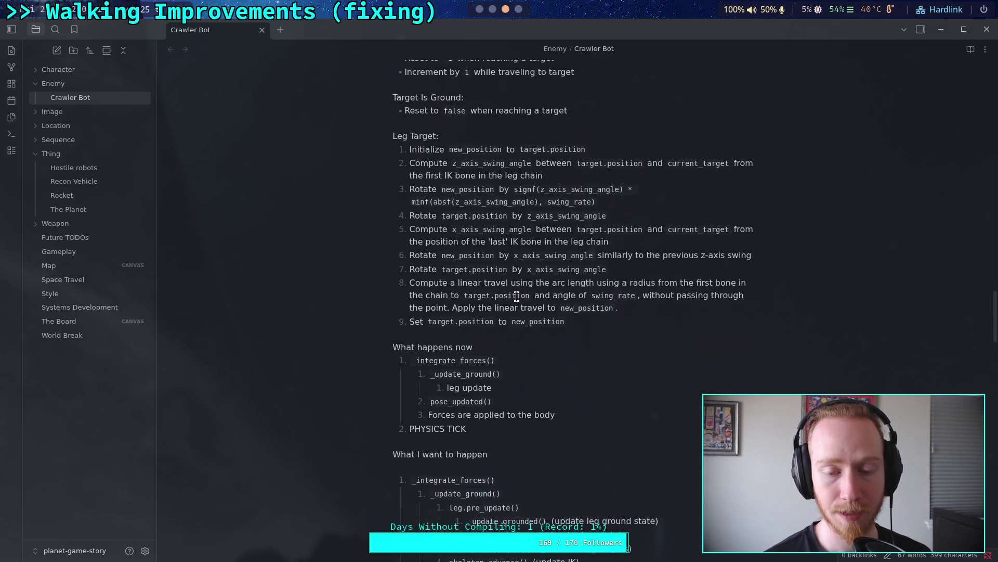
mouse_move(585, 322)
left_mouse_down()
mouse_move(502, 289)
mouse_move(371, 157)
left_mouse_up()
scroll(510, 286, "up", 4)
left_click(511, 286)
scroll(510, 288, "up", 6)
scroll(524, 333, "up", 15)
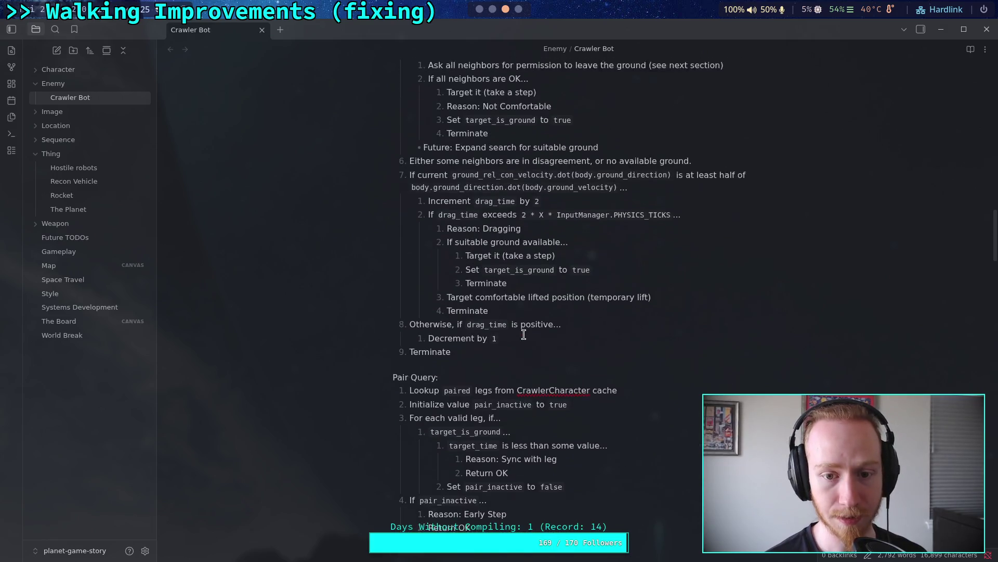
scroll(524, 334, "up", 1)
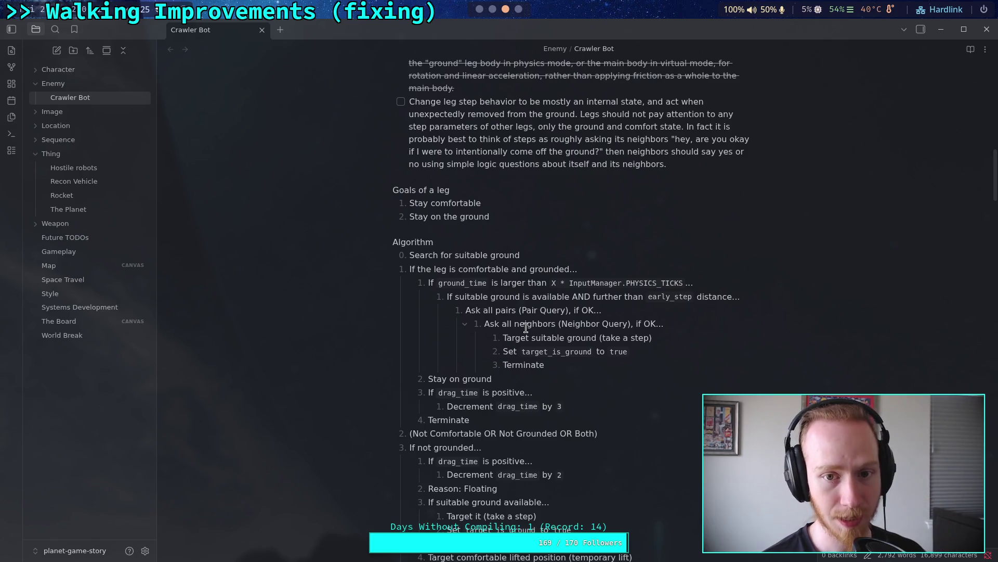
scroll(526, 327, "down", 5)
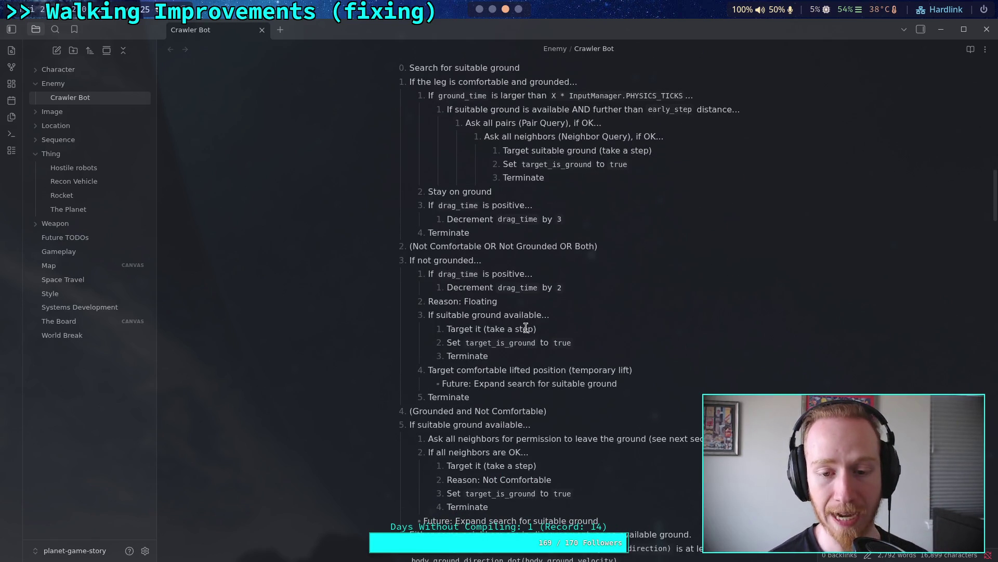
left_click(480, 9)
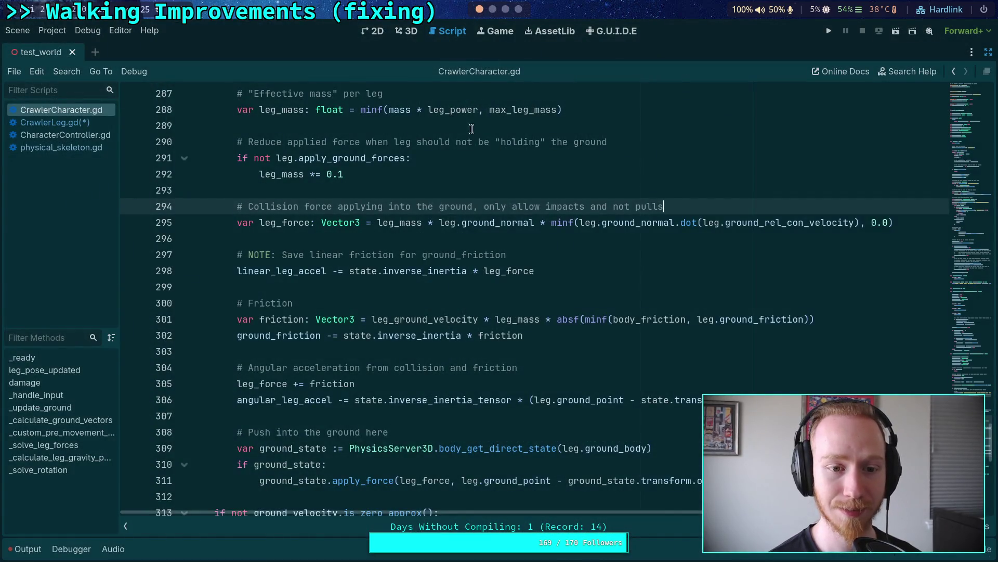
Place the cursor on line 296, then scroll up to the body_friction lookup near line 263.
scroll(477, 110, "up", 1)
left_click(403, 289)
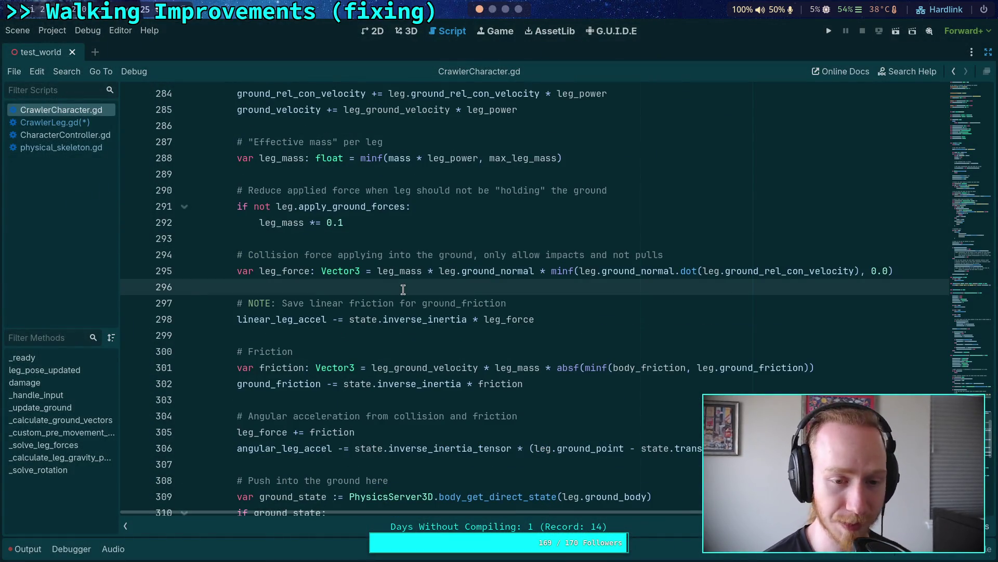
scroll(408, 312, "up", 5)
scroll(412, 380, "down", 3)
scroll(412, 380, "up", 3)
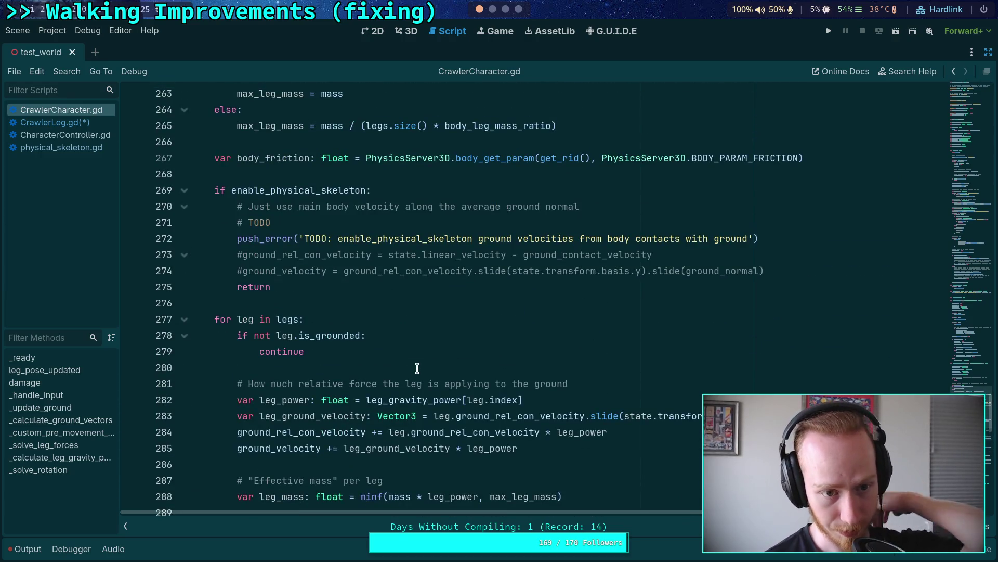